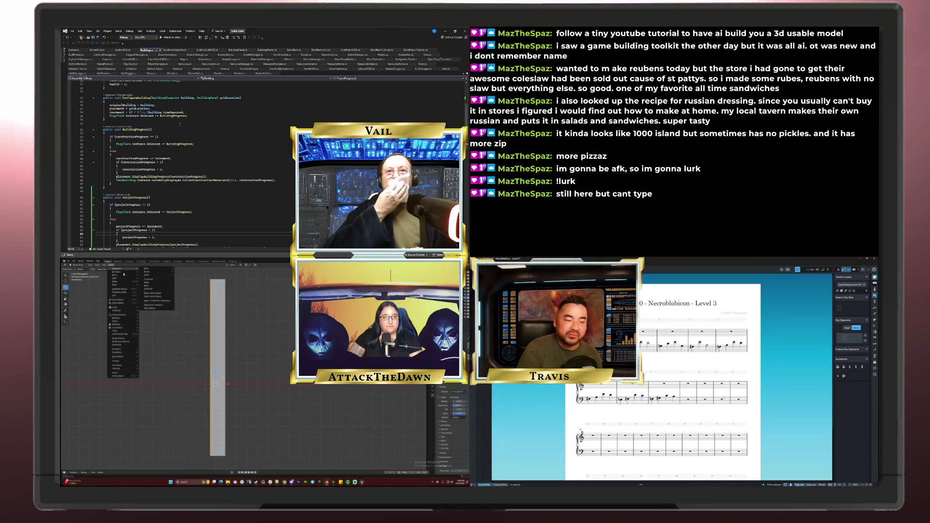
- Reset the tall bar's origin, then select all of its geometry in Edit Mode
{"action": "mouse_move", "coordinate": [123, 272]}
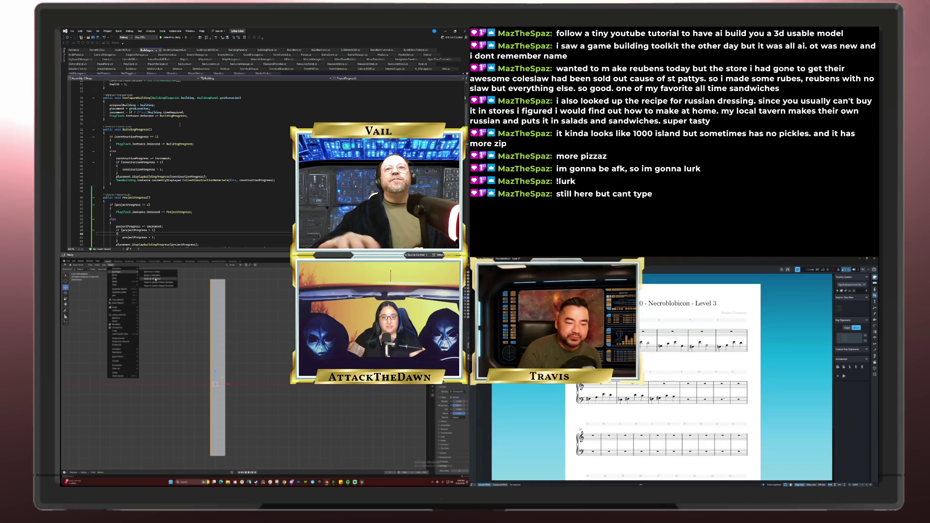
{"action": "left_click", "coordinate": [152, 272]}
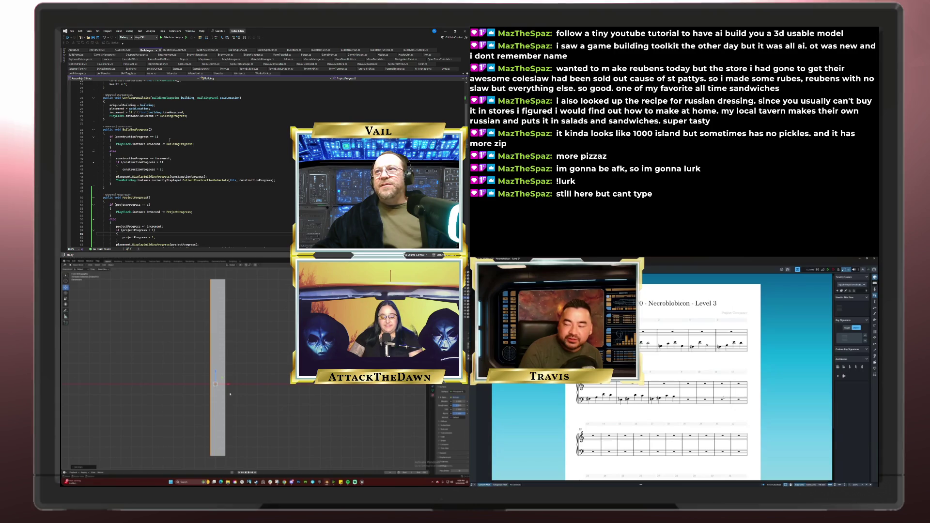
{"action": "key", "text": "Tab"}
{"action": "key", "text": "a"}
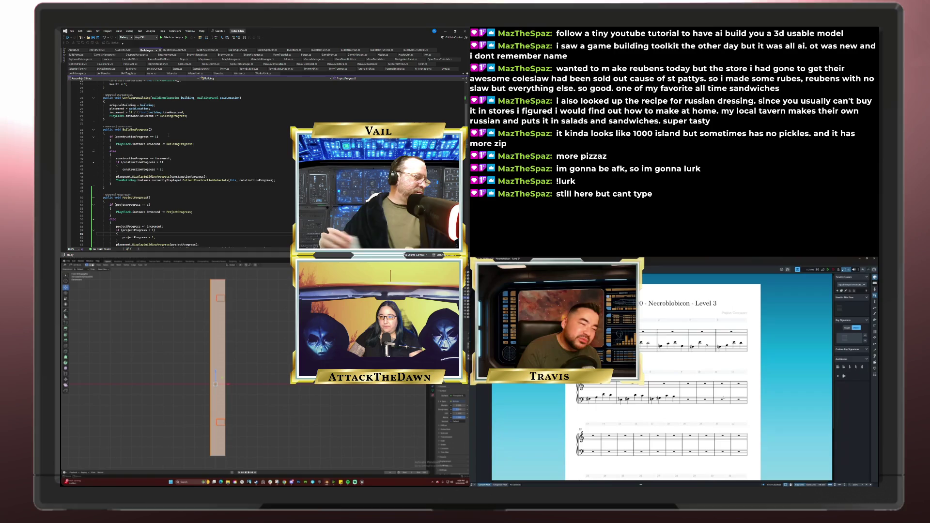
- Move the whole mesh left and down, return to Object Mode, and tilt the view
{"action": "key", "text": "g"}
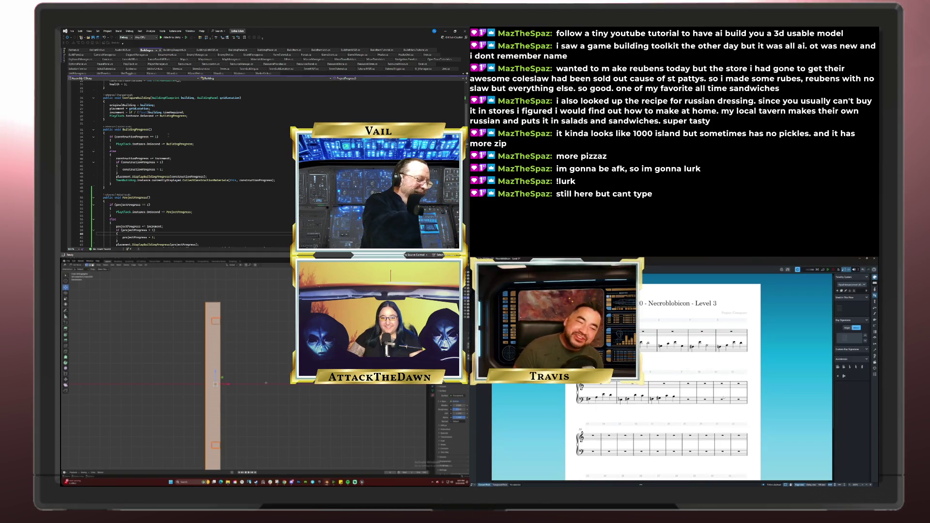
{"action": "middle_click_drag", "start_coordinate": [249, 398], "coordinate": [271, 380], "text": "shift"}
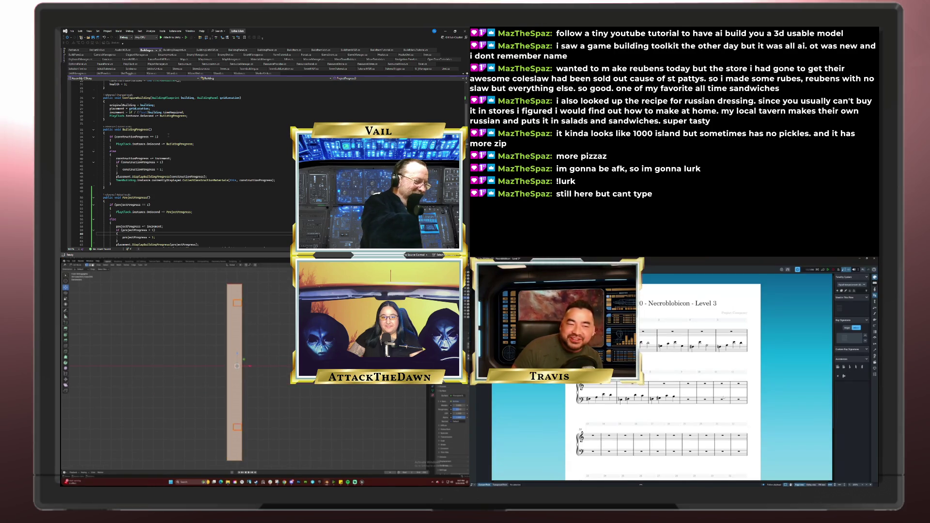
{"action": "key", "text": "Tab"}
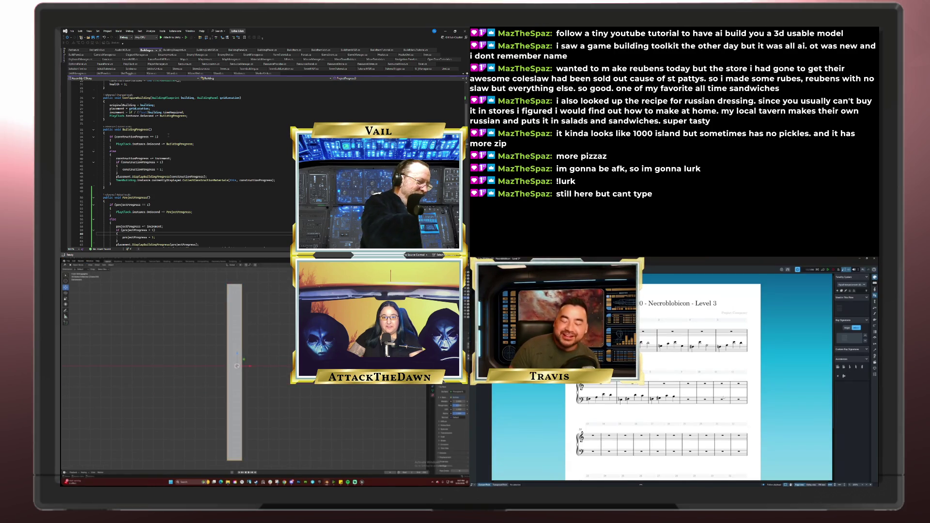
{"action": "mouse_move", "coordinate": [272, 362]}
{"action": "middle_mouse_down"}
{"action": "mouse_move", "coordinate": [293, 357]}
{"action": "mouse_move", "coordinate": [269, 392]}
{"action": "middle_mouse_up"}
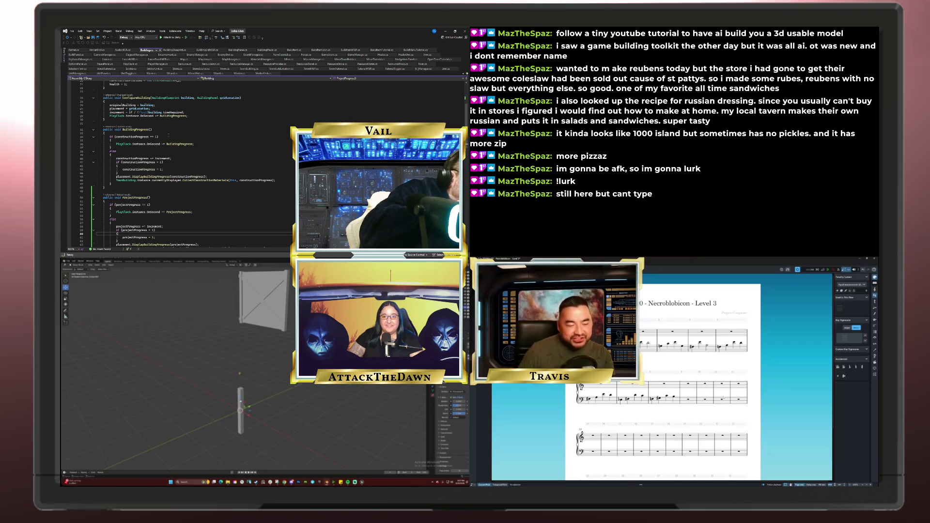
- Re-enter Edit Mode on the bar and frame it close-up and centred in top orthographic view
{"action": "mouse_move", "coordinate": [269, 392]}
{"action": "middle_mouse_down"}
{"action": "mouse_move", "coordinate": [291, 391]}
{"action": "mouse_move", "coordinate": [233, 429]}
{"action": "middle_mouse_up"}
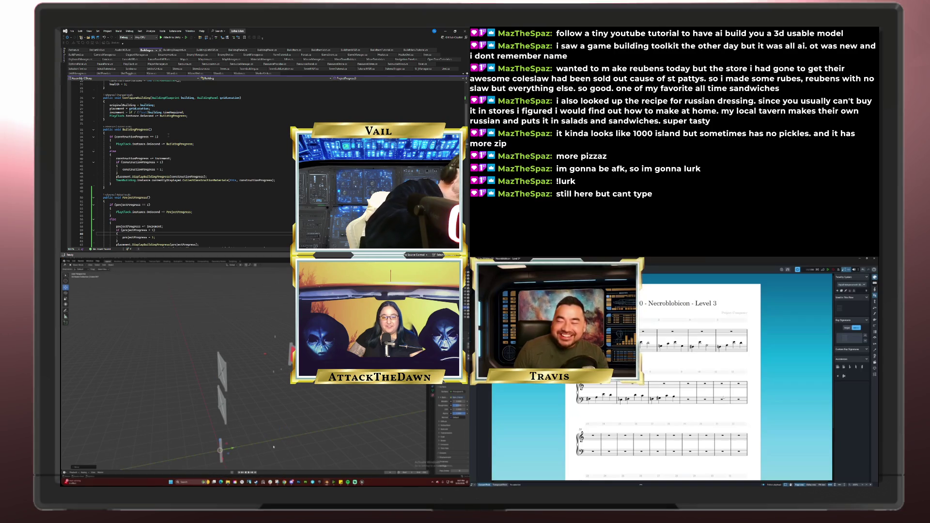
{"action": "key", "text": "Tab"}
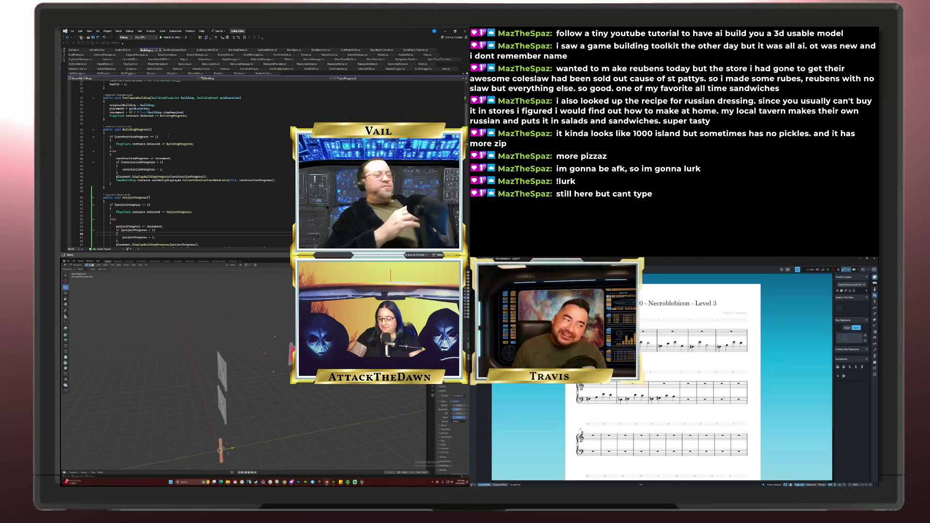
{"action": "key", "text": "KP_7"}
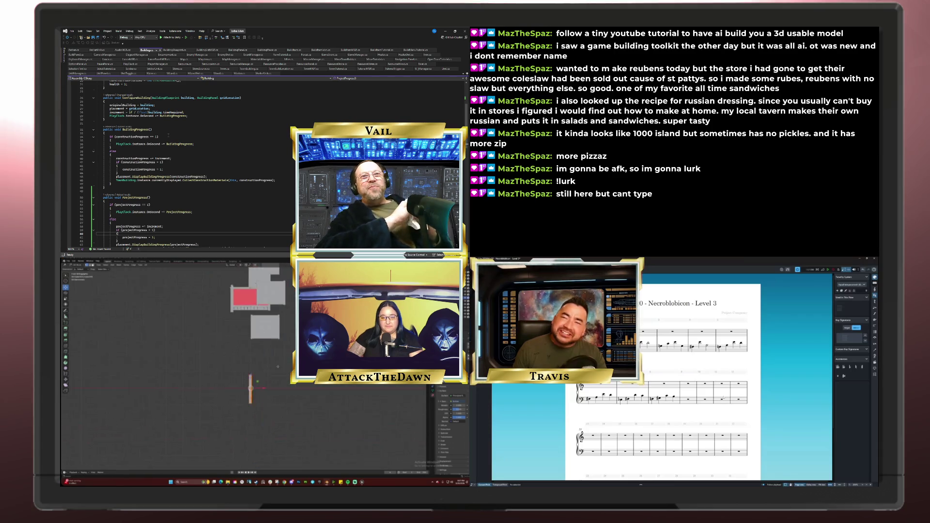
{"action": "key", "text": "KP_Decimal"}
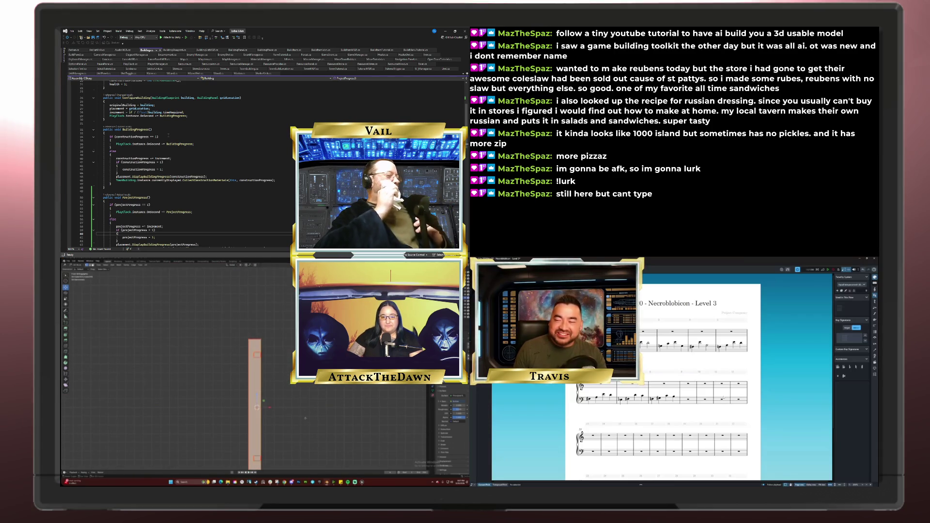
{"action": "middle_click_drag", "start_coordinate": [282, 373], "coordinate": [279, 336], "text": "shift"}
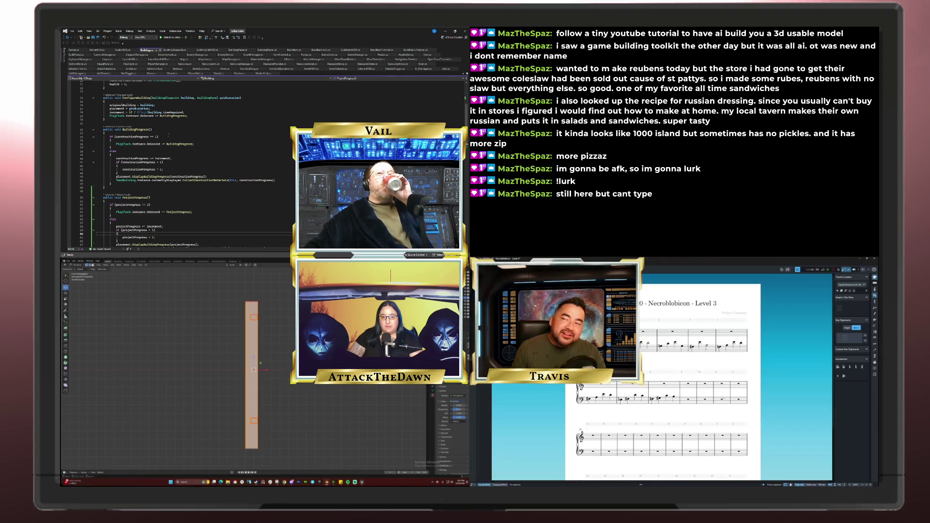
{"action": "mouse_move", "coordinate": [281, 356]}
{"action": "middle_mouse_down", "text": "shift"}
{"action": "mouse_move", "coordinate": [113, 356]}
{"action": "mouse_move", "coordinate": [253, 356]}
{"action": "middle_mouse_up", "text": "shift"}
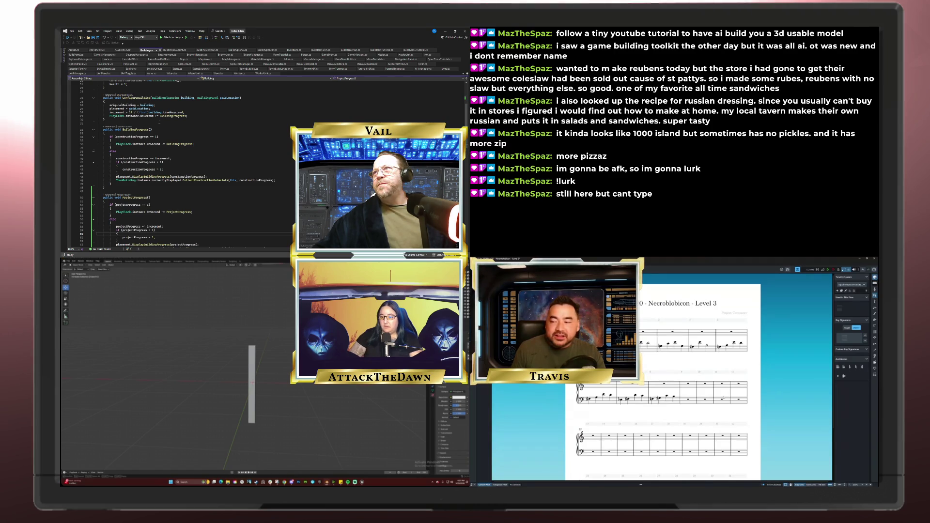
- Zoom the viewport out from the finished bar
{"action": "scroll", "coordinate": [184, 165], "scroll_direction": "down", "scroll_amount": 6}
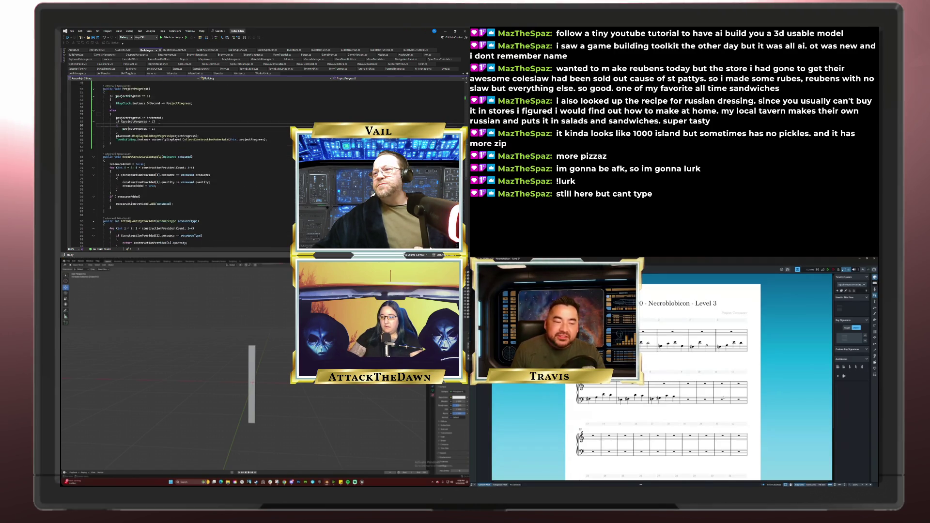
{"action": "scroll", "coordinate": [184, 165], "scroll_direction": "up", "scroll_amount": 12}
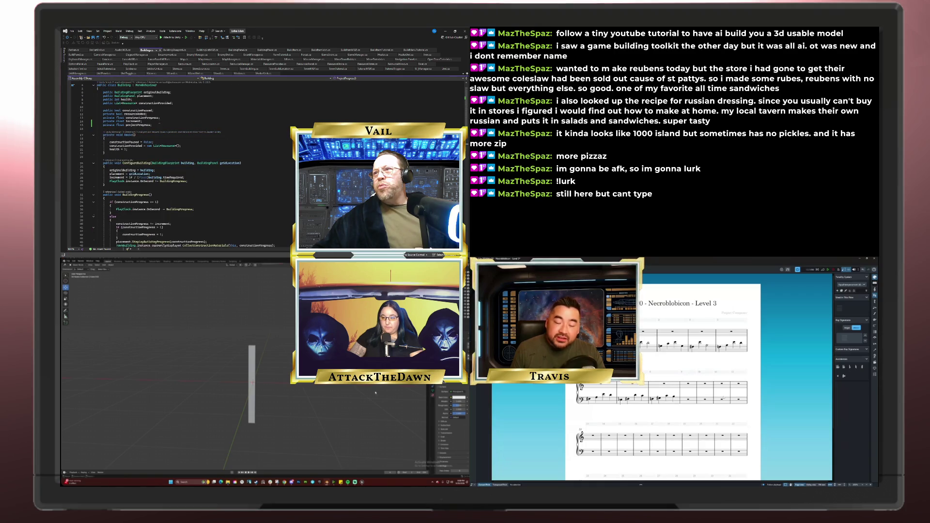
{"action": "scroll", "coordinate": [160, 123], "scroll_direction": "down", "scroll_amount": 2}
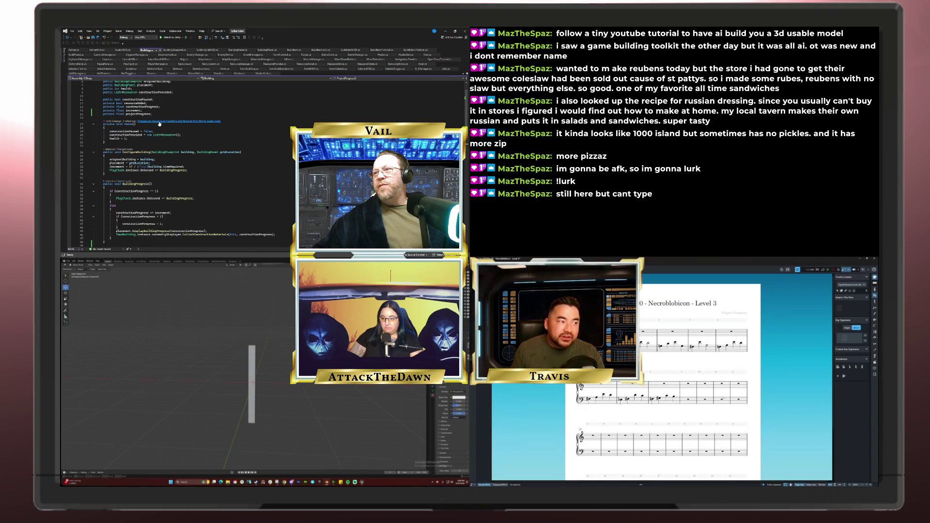
{"action": "scroll", "coordinate": [159, 123], "scroll_direction": "down", "scroll_amount": 1}
{"action": "scroll", "coordinate": [184, 165], "scroll_direction": "down", "scroll_amount": 5}
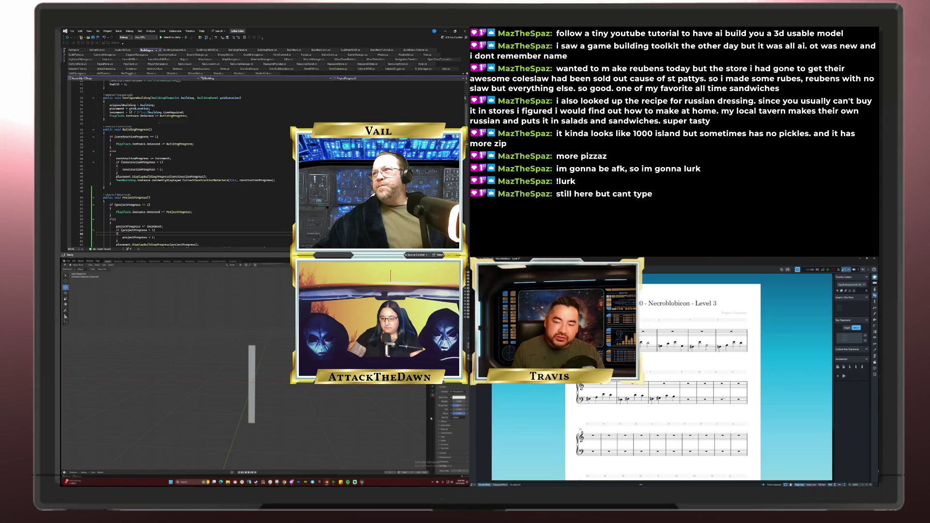
{"action": "left_click_drag", "start_coordinate": [429, 416], "coordinate": [407, 416]}
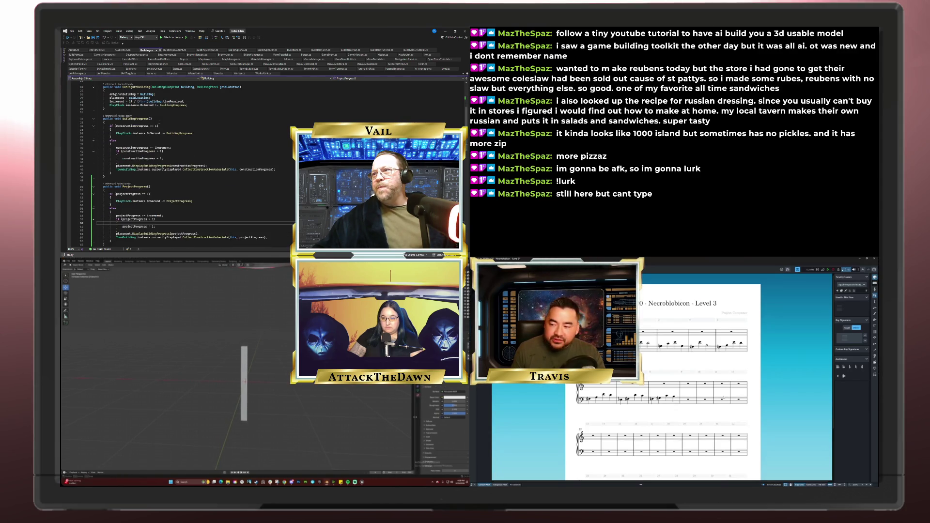
{"action": "scroll", "coordinate": [184, 164], "scroll_direction": "down", "scroll_amount": 1}
{"action": "scroll", "coordinate": [184, 165], "scroll_direction": "down", "scroll_amount": 2}
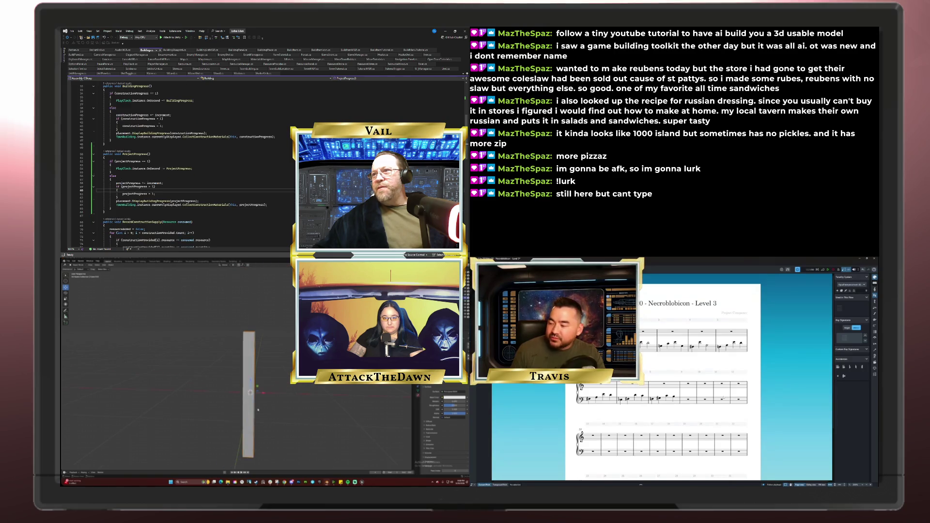
{"action": "scroll", "coordinate": [184, 164], "scroll_direction": "down", "scroll_amount": 3}
{"action": "middle_click_drag", "start_coordinate": [260, 411], "coordinate": [292, 413]}
{"action": "scroll", "coordinate": [184, 165], "scroll_direction": "down", "scroll_amount": 3}
{"action": "scroll", "coordinate": [184, 165], "scroll_direction": "up", "scroll_amount": 9}
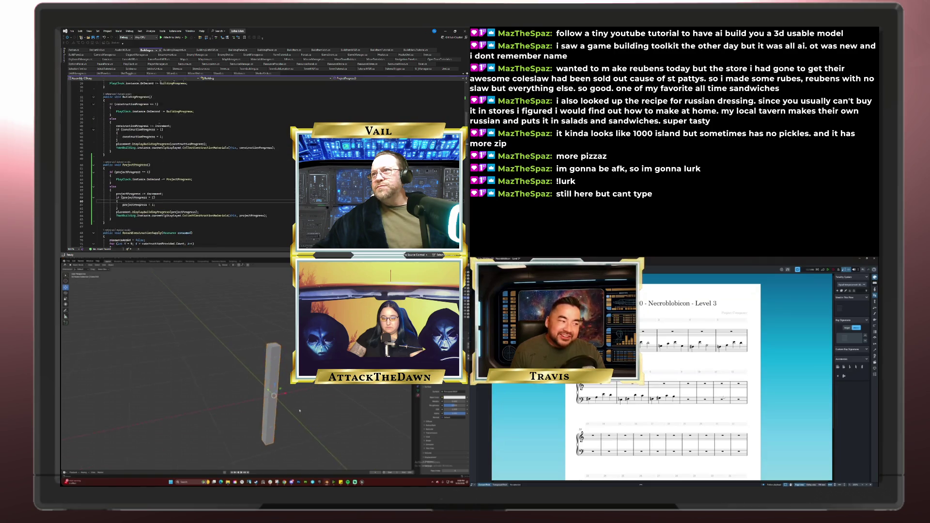
{"action": "scroll", "coordinate": [184, 165], "scroll_direction": "up", "scroll_amount": 8}
{"action": "key", "text": "Tab"}
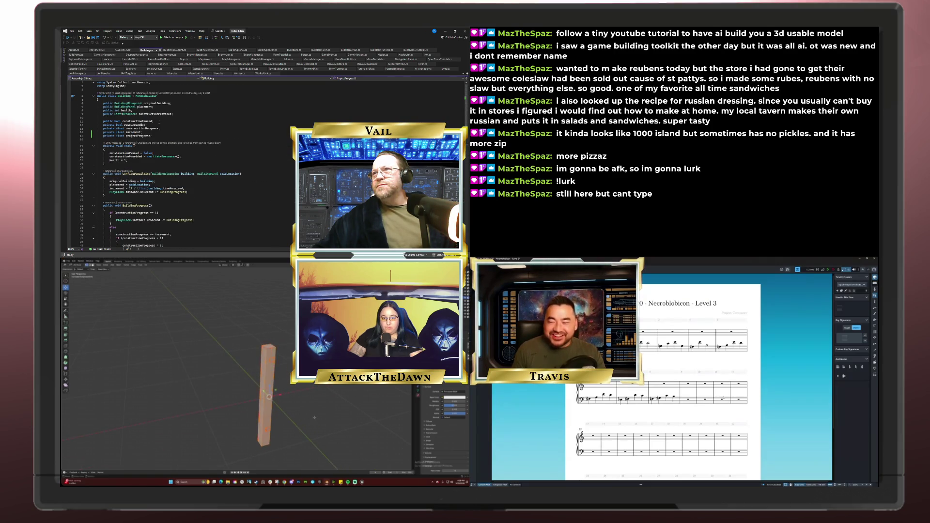
{"action": "scroll", "coordinate": [185, 165], "scroll_direction": "down", "scroll_amount": 5}
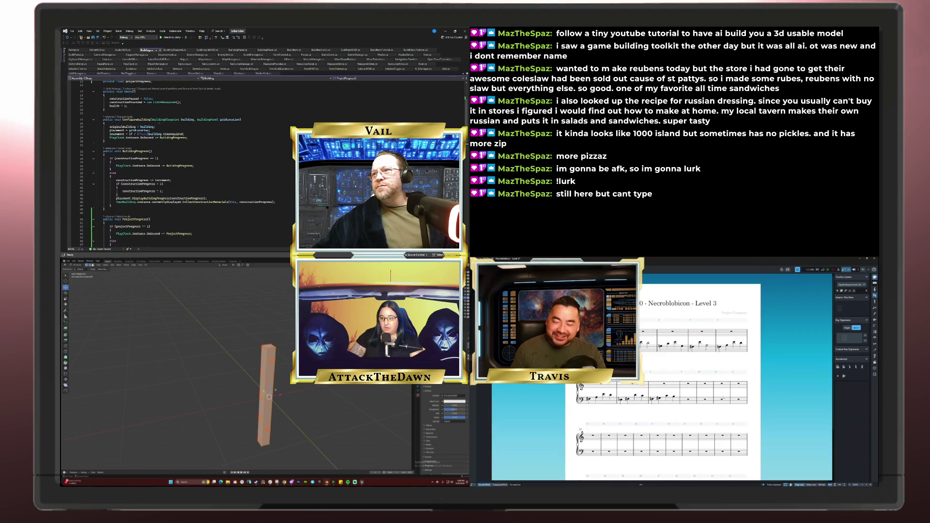
{"action": "scroll", "coordinate": [184, 165], "scroll_direction": "down", "scroll_amount": 3}
{"action": "scroll", "coordinate": [184, 165], "scroll_direction": "up", "scroll_amount": 8}
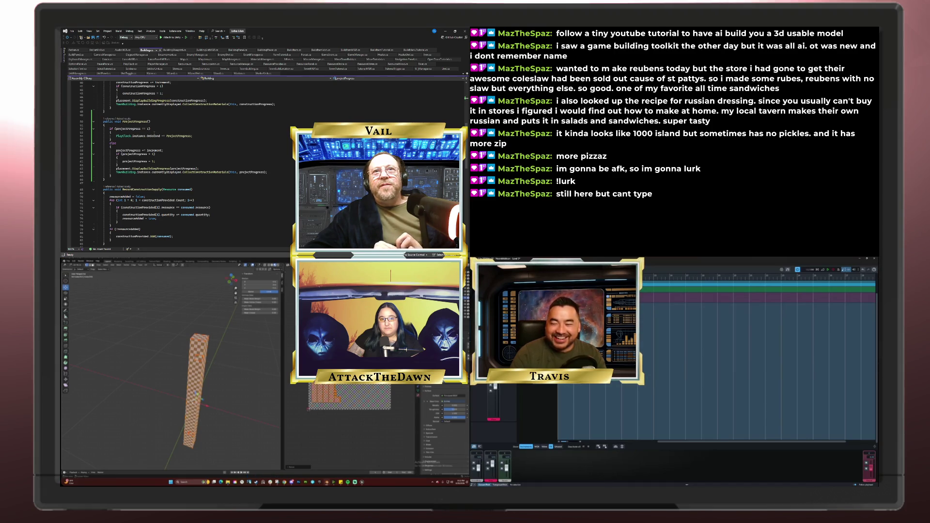
- Open the export file browser for the plank model from the File > Export menu
{"action": "left_click", "coordinate": [68, 265]}
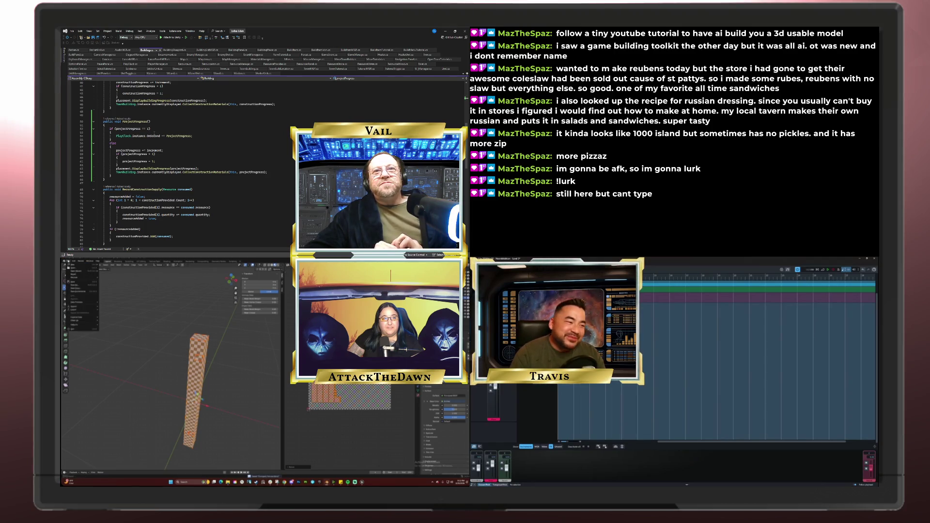
{"action": "mouse_move", "coordinate": [85, 311]}
{"action": "left_click", "coordinate": [116, 339]}
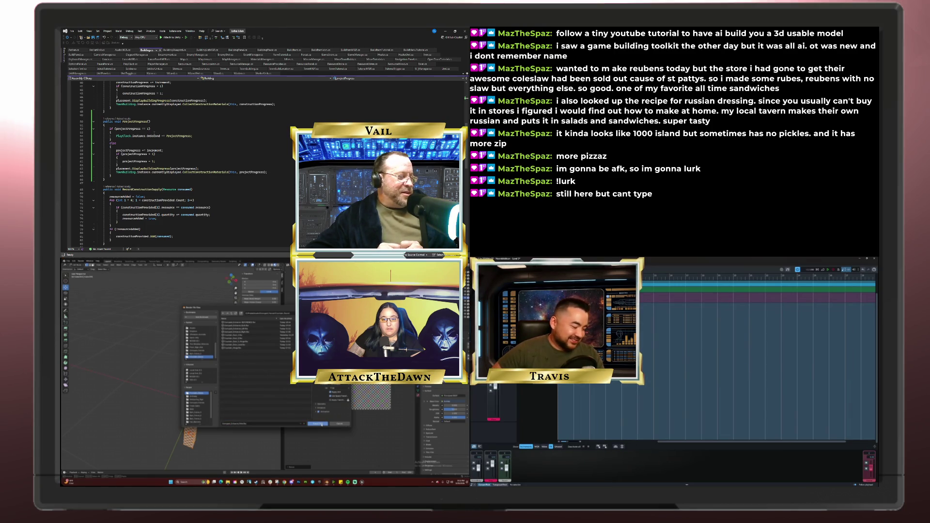
- Confirm the export, then orbit in for a closer look at the checkered plank
{"action": "left_click", "coordinate": [317, 423]}
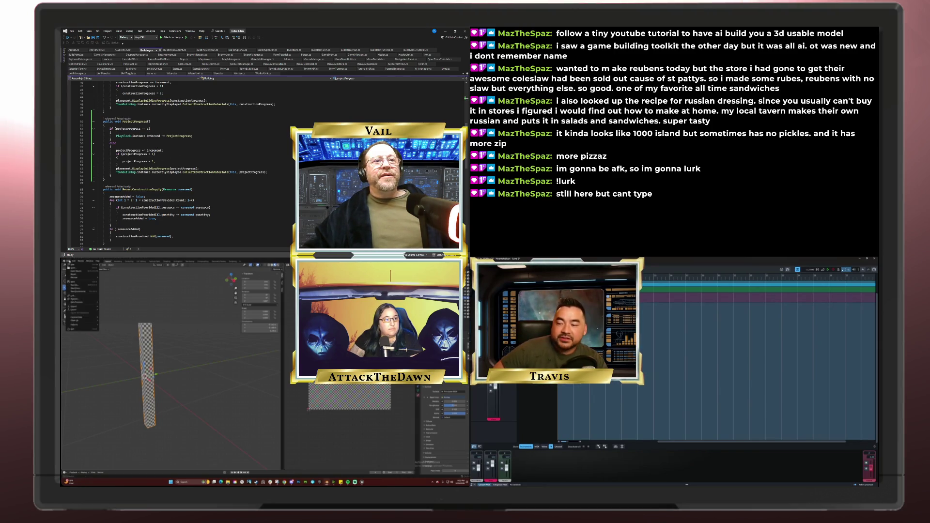
{"action": "middle_click_drag", "start_coordinate": [161, 414], "coordinate": [169, 420]}
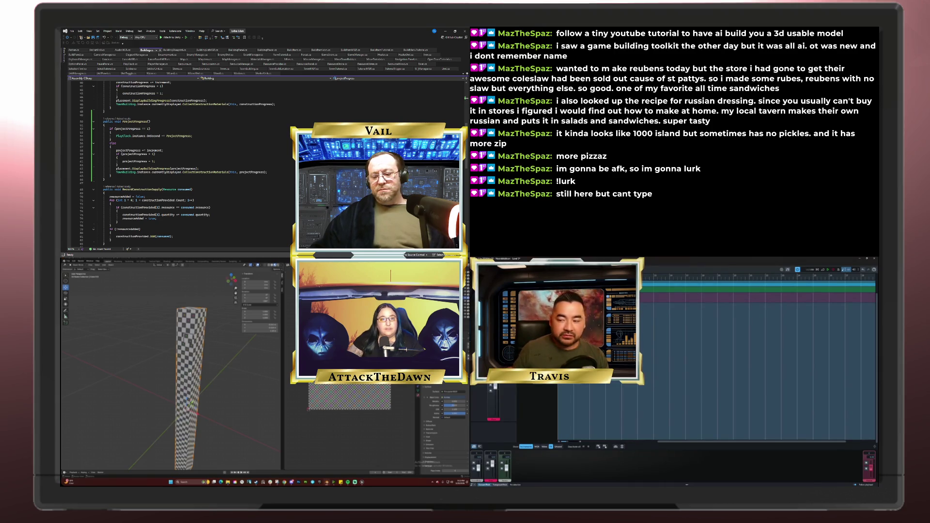
- Orbit and zoom around the checkered plank while Substance 3D Painter launches
{"action": "left_click", "coordinate": [84, 270]}
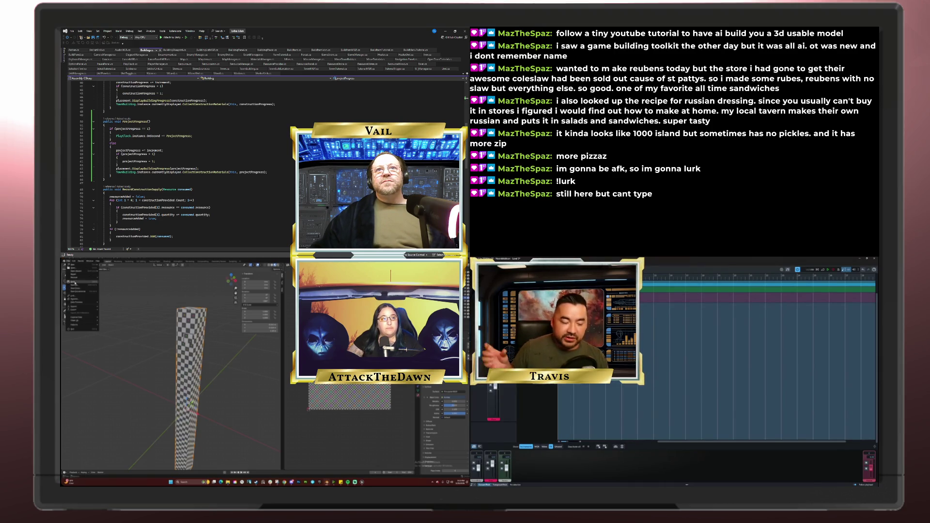
{"action": "mouse_move", "coordinate": [178, 362]}
{"action": "middle_mouse_down"}
{"action": "mouse_move", "coordinate": [216, 401]}
{"action": "mouse_move", "coordinate": [189, 430]}
{"action": "middle_mouse_up"}
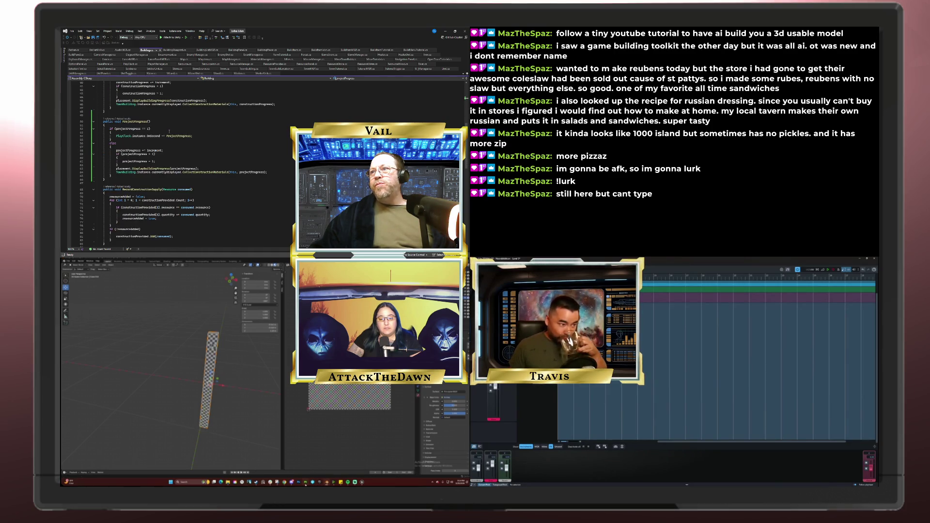
{"action": "scroll", "coordinate": [169, 132], "scroll_direction": "up", "scroll_amount": 5}
{"action": "scroll", "coordinate": [168, 131], "scroll_direction": "up", "scroll_amount": 8}
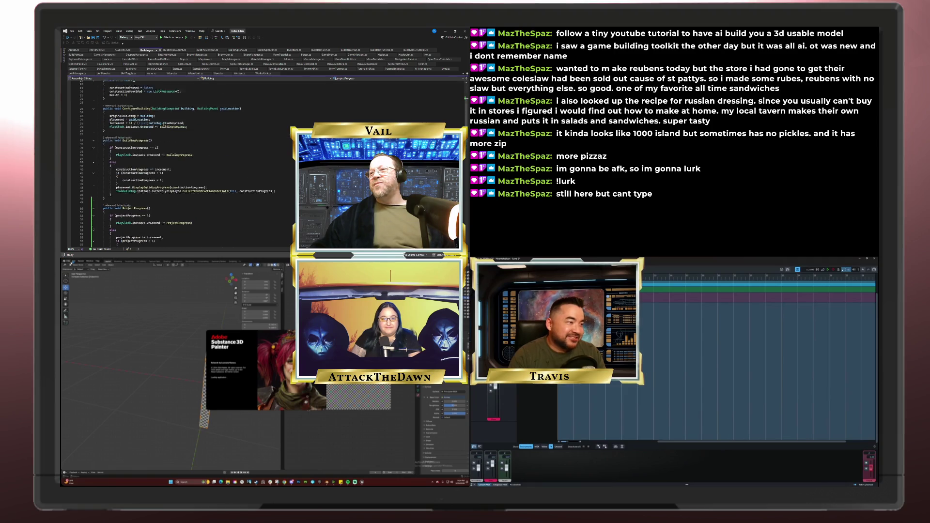
- Save, dismiss Substance Painter's welcome screen, start a new project and browse for its mesh
{"action": "key", "text": "ctrl+s"}
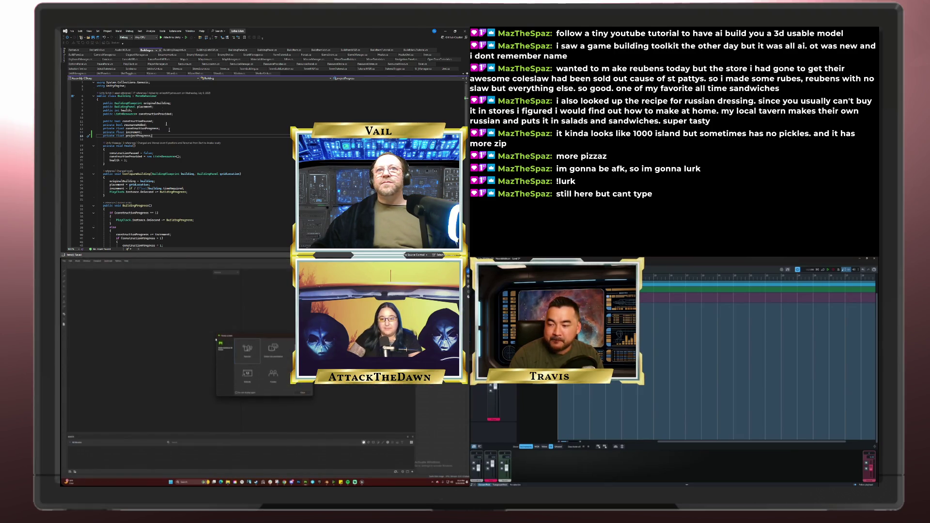
{"action": "left_click", "coordinate": [302, 393]}
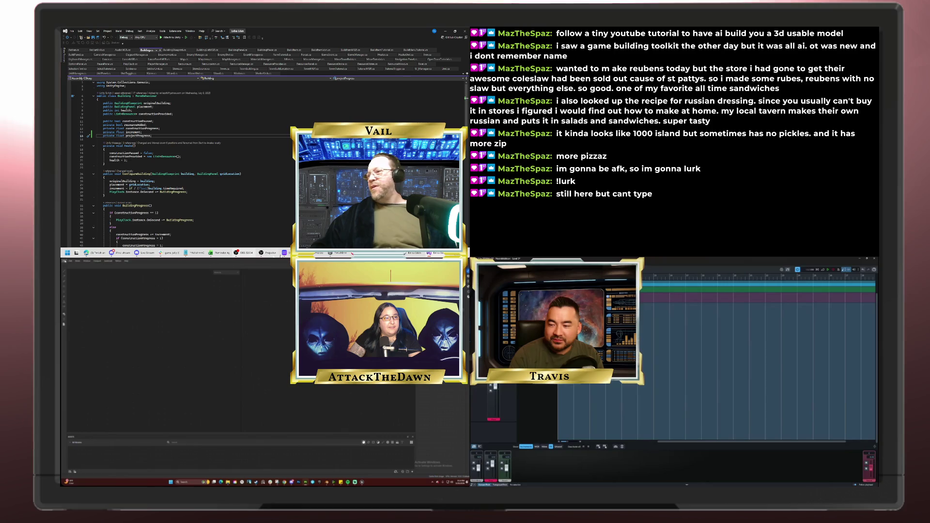
{"action": "left_click", "coordinate": [64, 261]}
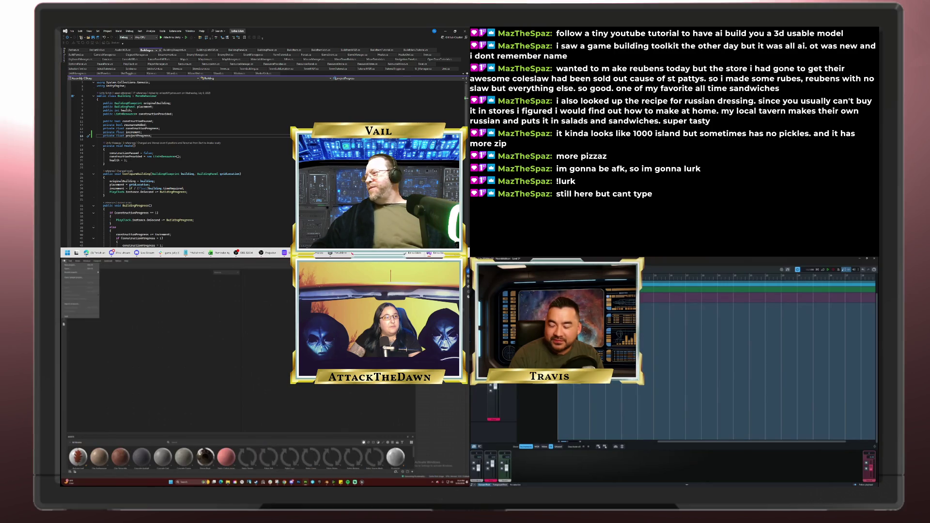
{"action": "left_click", "coordinate": [411, 254]}
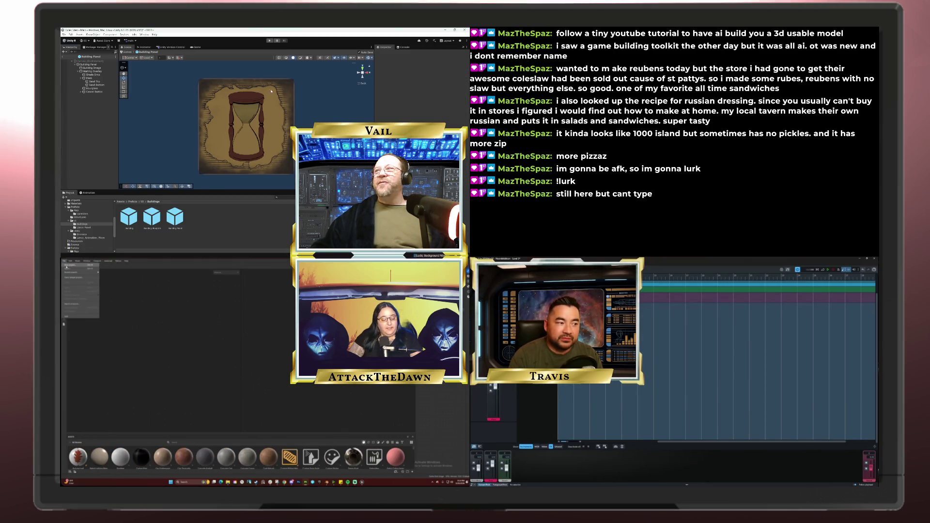
{"action": "left_click", "coordinate": [85, 70]}
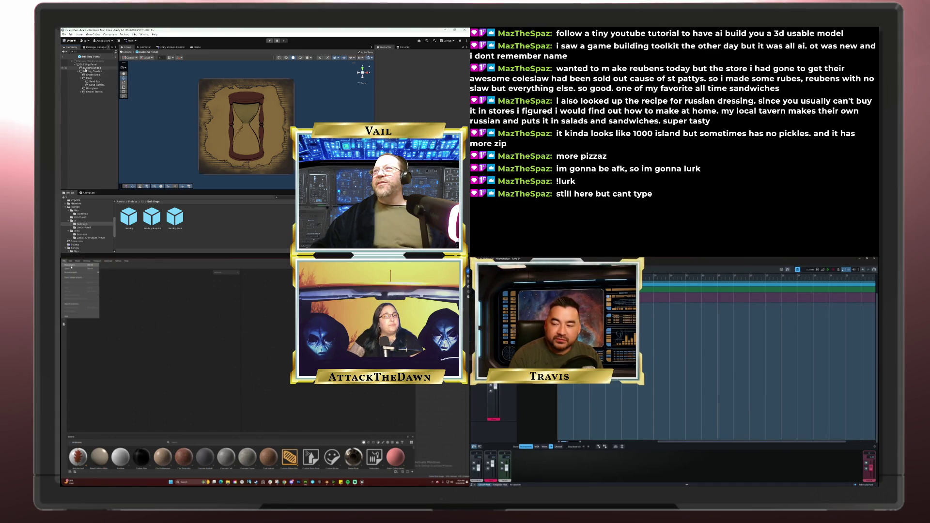
{"action": "left_click", "coordinate": [71, 266]}
{"action": "left_click", "coordinate": [292, 335]}
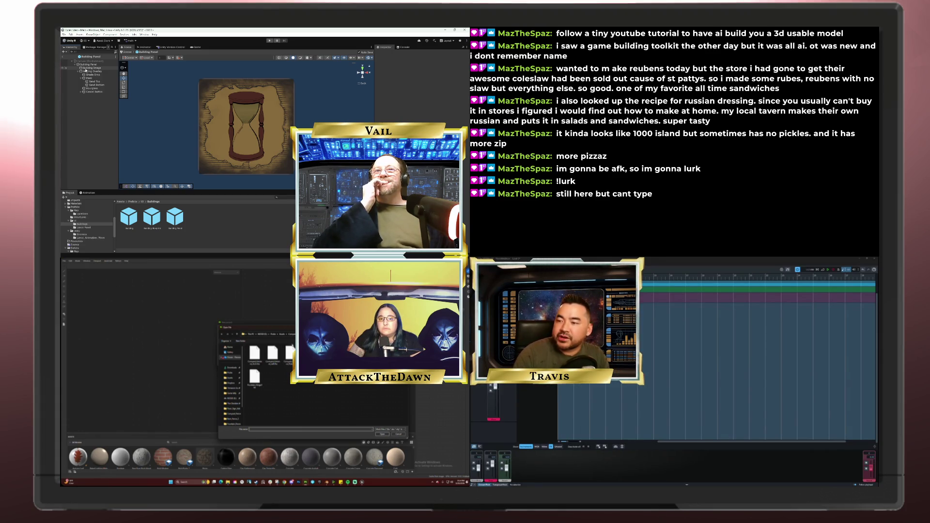
- Pick the exported mesh file in the folder and load it
{"action": "scroll", "coordinate": [231, 387], "scroll_direction": "down", "scroll_amount": 3}
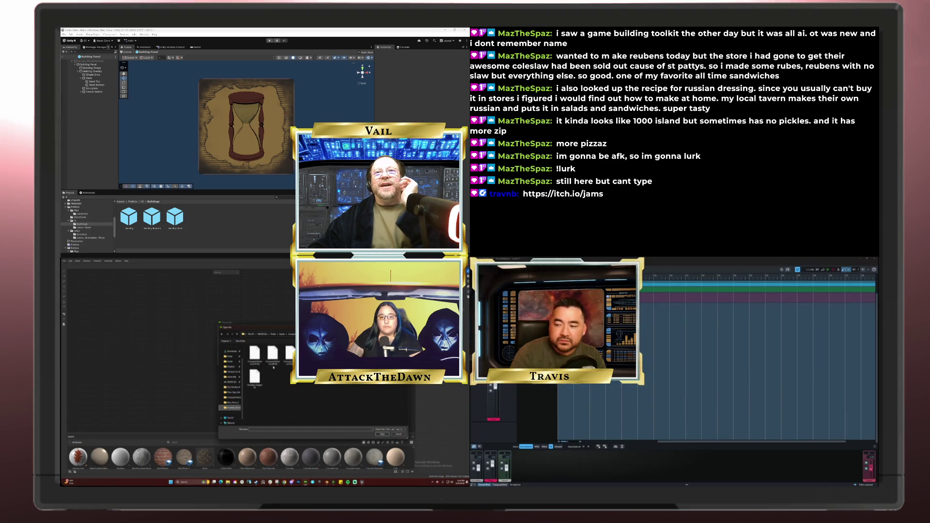
{"action": "left_click", "coordinate": [272, 361]}
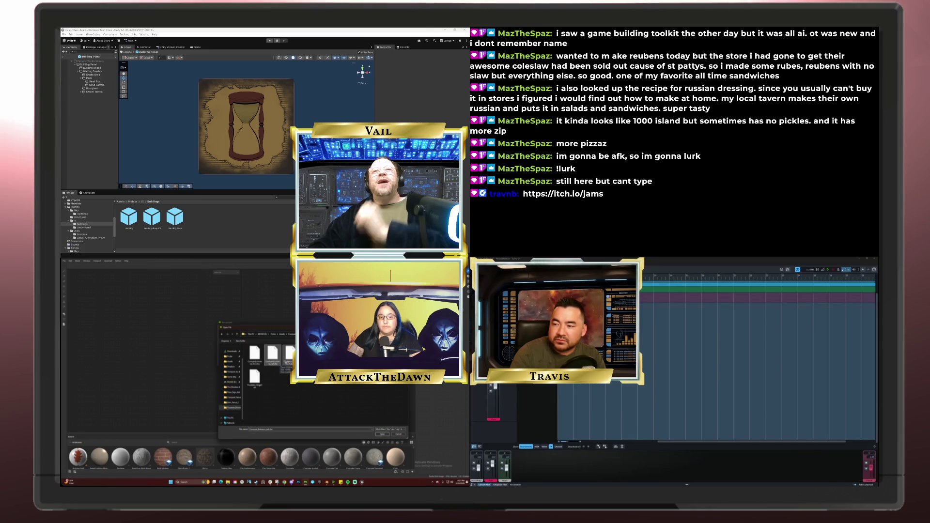
{"action": "left_click", "coordinate": [381, 434]}
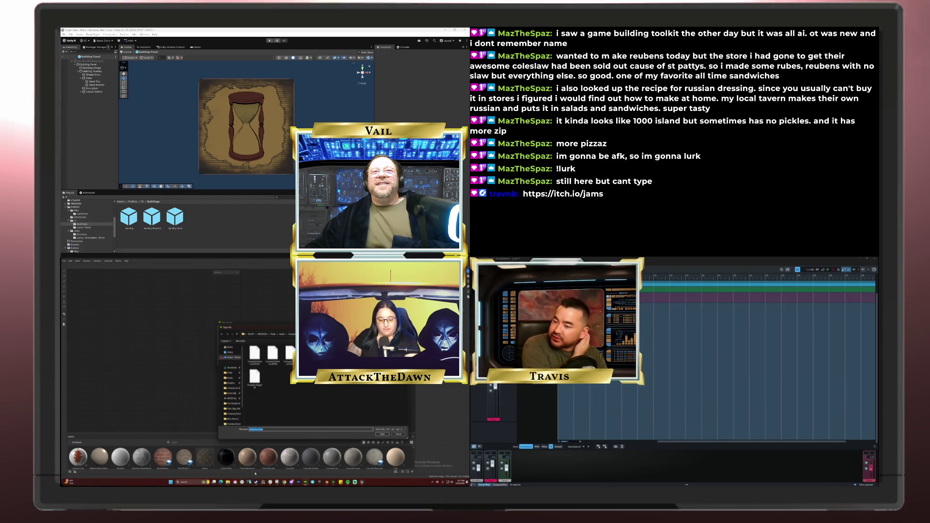
- Enter 'Compound_Animation_Pole' as the file name, open it, and close the new-project settings
{"action": "left_click", "coordinate": [295, 429]}
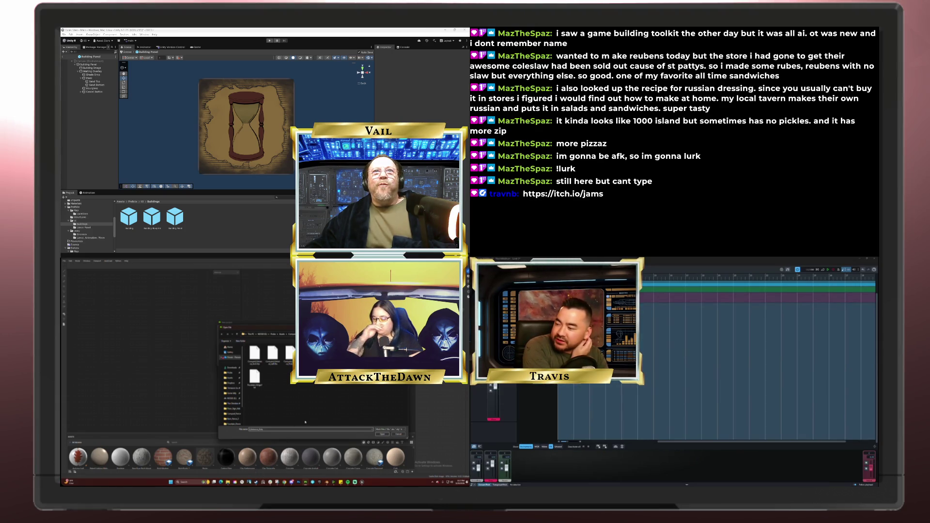
{"action": "type", "text": "Compound_Animation_Pole"}
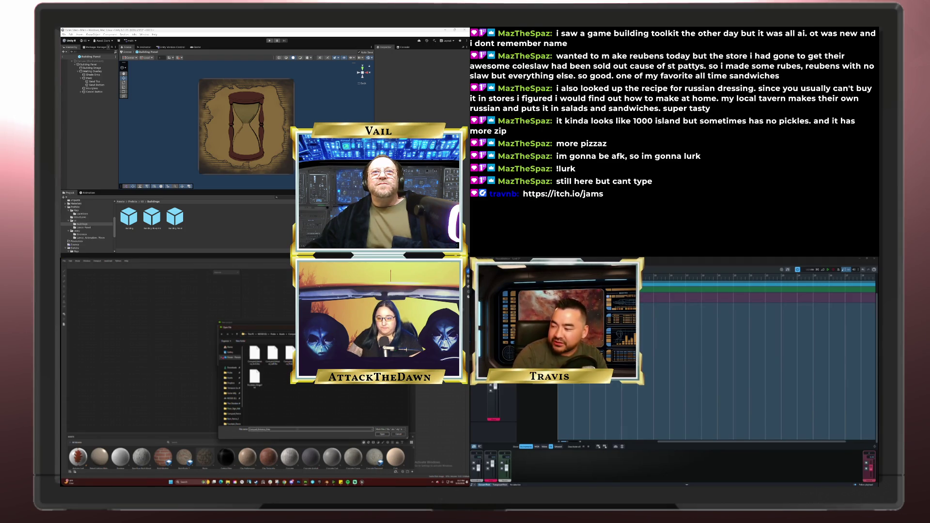
{"action": "left_click", "coordinate": [382, 434]}
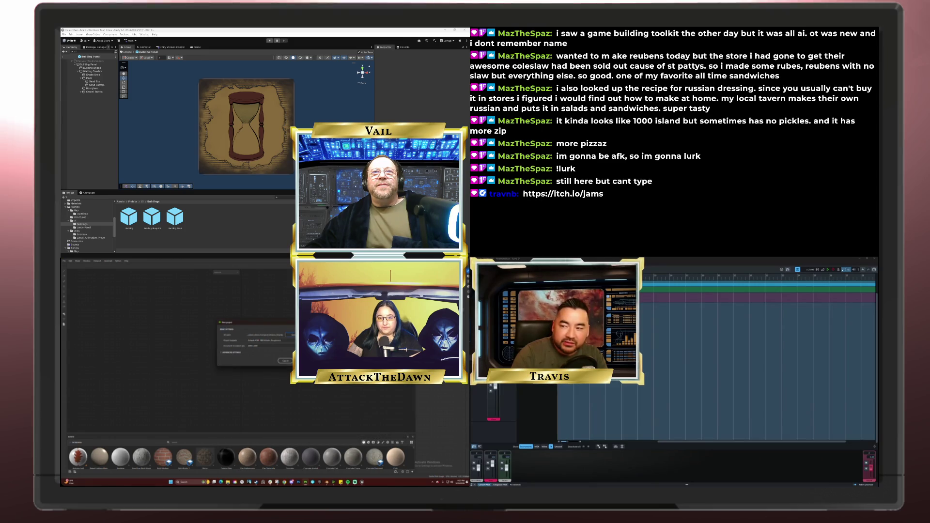
{"action": "key", "text": "Return"}
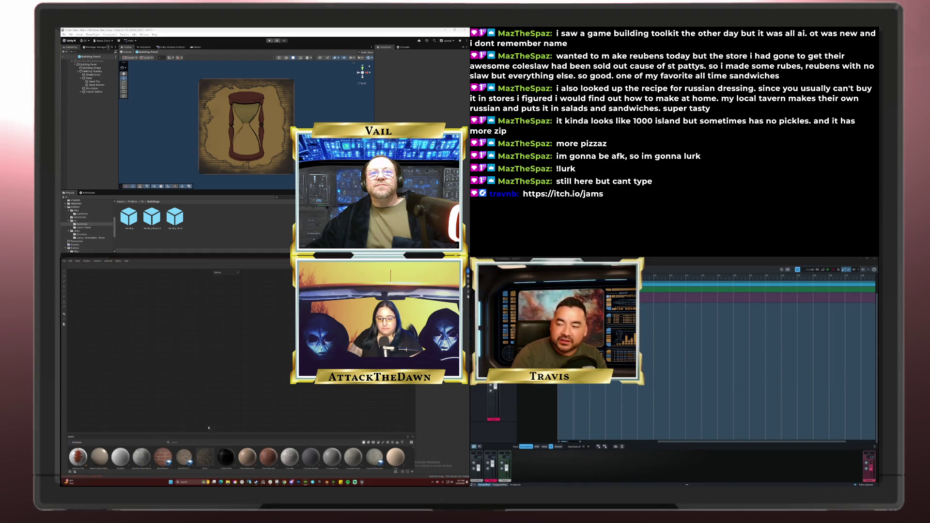
- Back in Blender, enter Edit Mode and select all of the plane's geometry
{"action": "key", "text": "alt+Tab"}
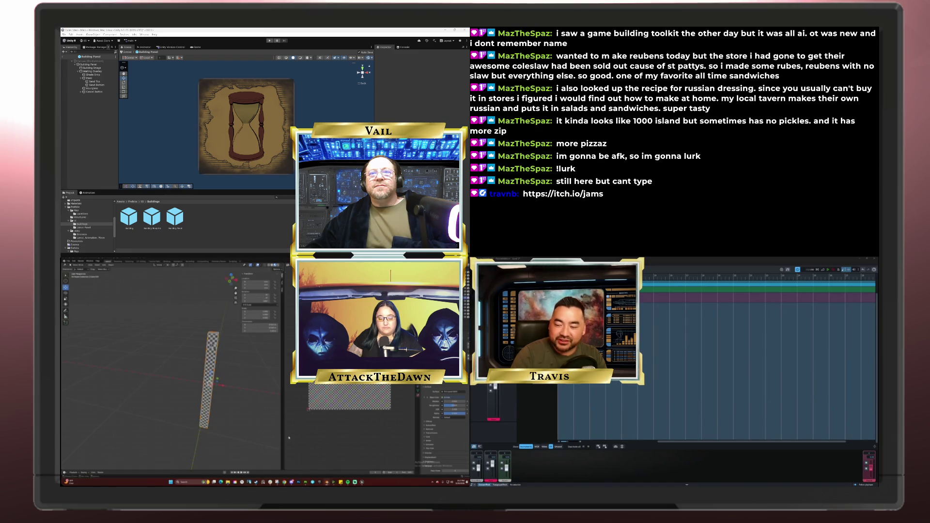
{"action": "key", "text": "Tab"}
{"action": "key", "text": "a"}
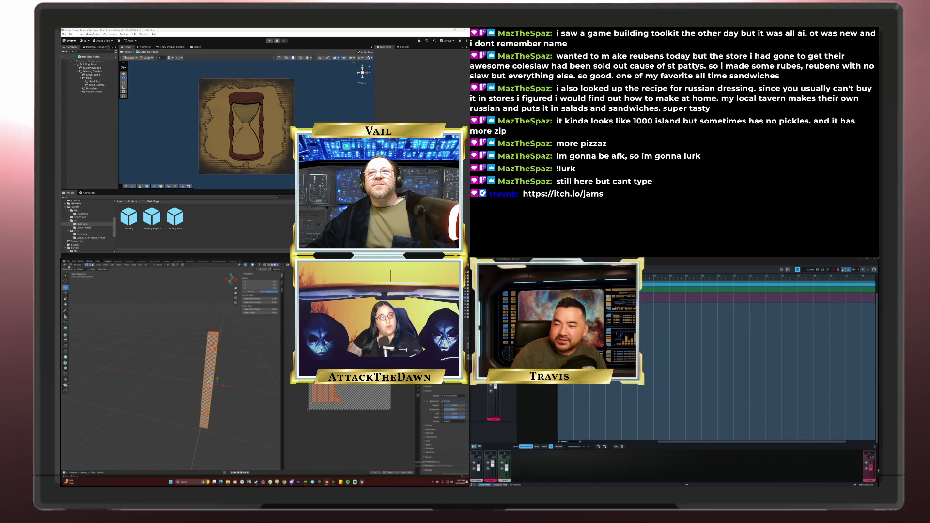
- Re-export the model through File > Export and switch back to Substance 3D Painter
{"action": "left_click", "coordinate": [68, 262]}
{"action": "mouse_move", "coordinate": [77, 311]}
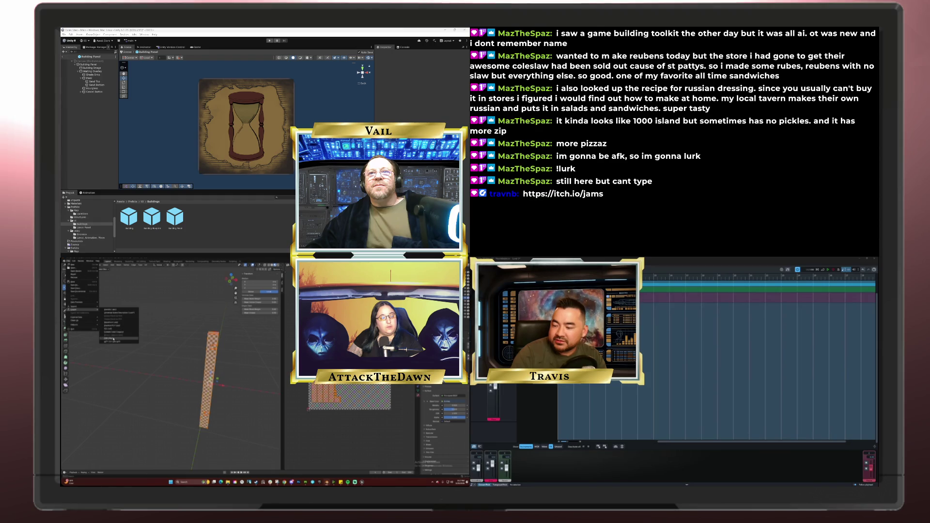
{"action": "left_click", "coordinate": [112, 338]}
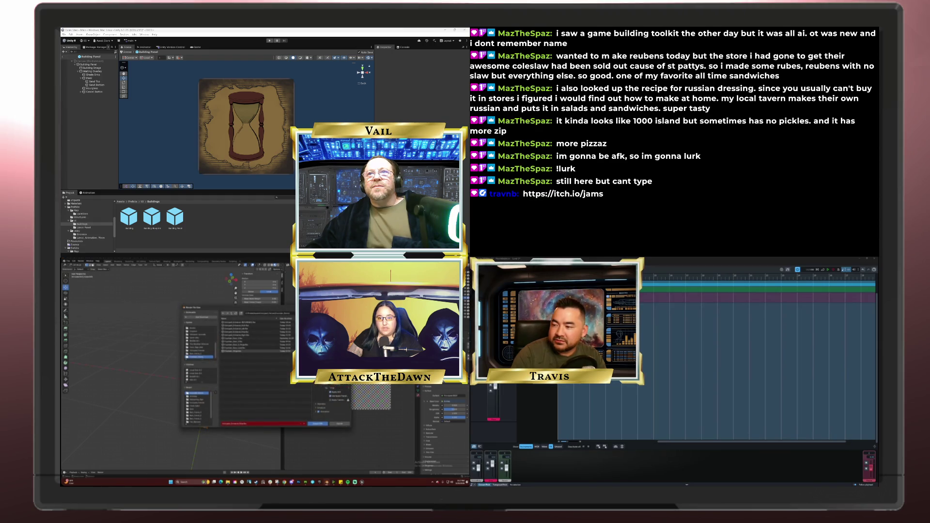
{"action": "left_click", "coordinate": [317, 425]}
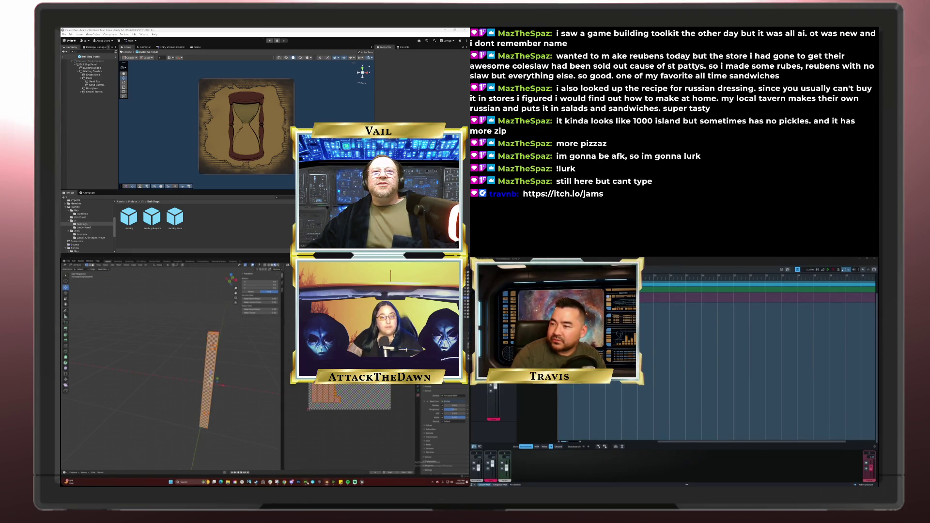
{"action": "left_click", "coordinate": [331, 483]}
{"action": "left_click", "coordinate": [64, 261]}
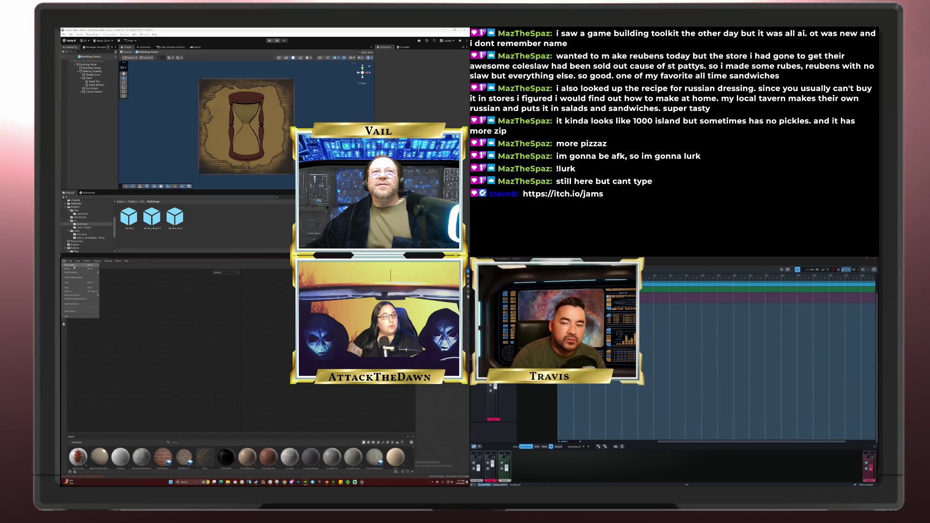
- Create a new project from the plank mesh, accept the save prompt, and orbit to its top face
{"action": "left_click", "coordinate": [72, 265]}
{"action": "left_click", "coordinate": [288, 366]}
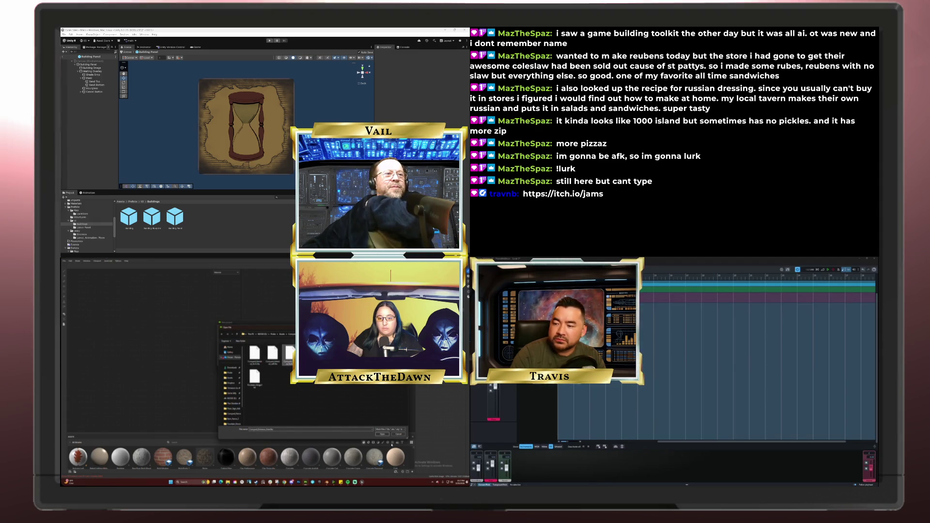
{"action": "left_click", "coordinate": [382, 434]}
{"action": "left_click", "coordinate": [285, 361]}
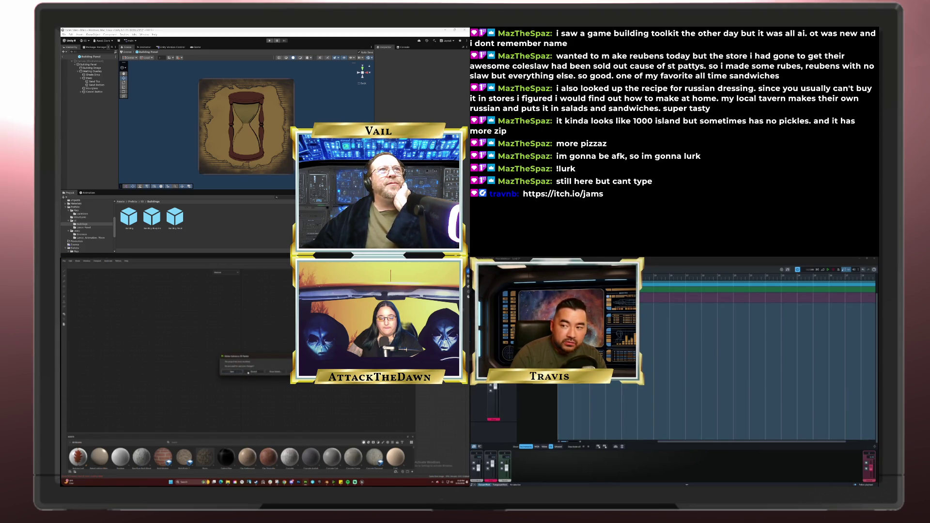
{"action": "left_click", "coordinate": [238, 372]}
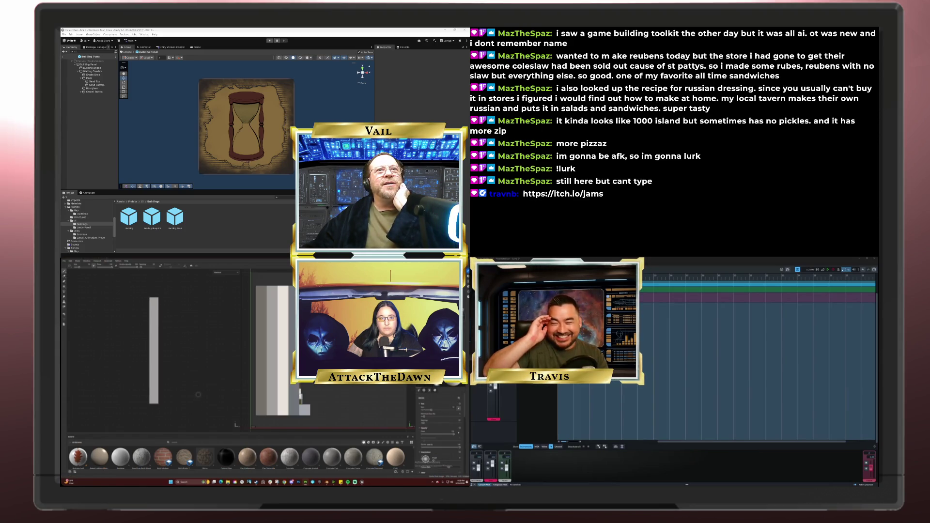
{"action": "mouse_move", "coordinate": [118, 359]}
{"action": "left_mouse_down", "text": "alt"}
{"action": "mouse_move", "coordinate": [197, 363]}
{"action": "mouse_move", "coordinate": [192, 351]}
{"action": "mouse_move", "coordinate": [198, 376]}
{"action": "mouse_move", "coordinate": [217, 374]}
{"action": "left_mouse_up", "text": "alt"}
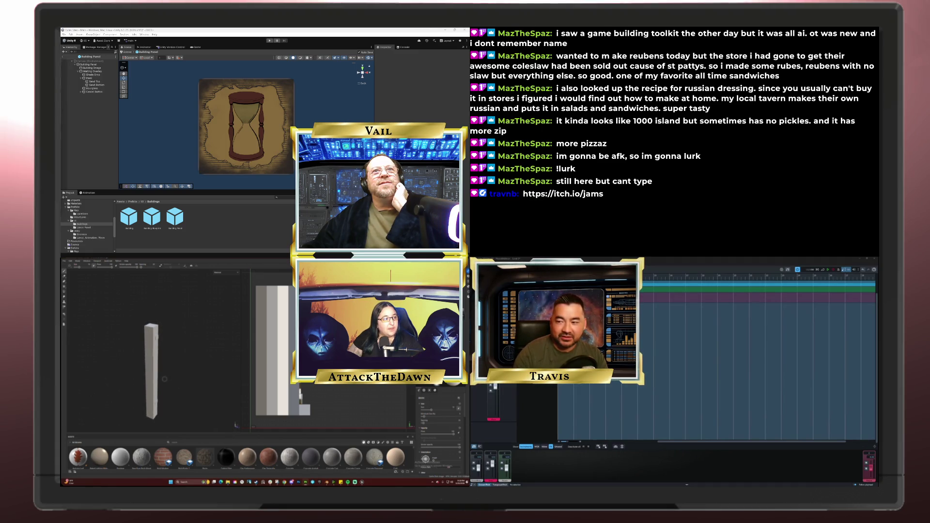
{"action": "mouse_move", "coordinate": [165, 379]}
{"action": "left_mouse_down", "text": "alt"}
{"action": "mouse_move", "coordinate": [200, 347]}
{"action": "mouse_move", "coordinate": [90, 345]}
{"action": "left_mouse_up", "text": "alt"}
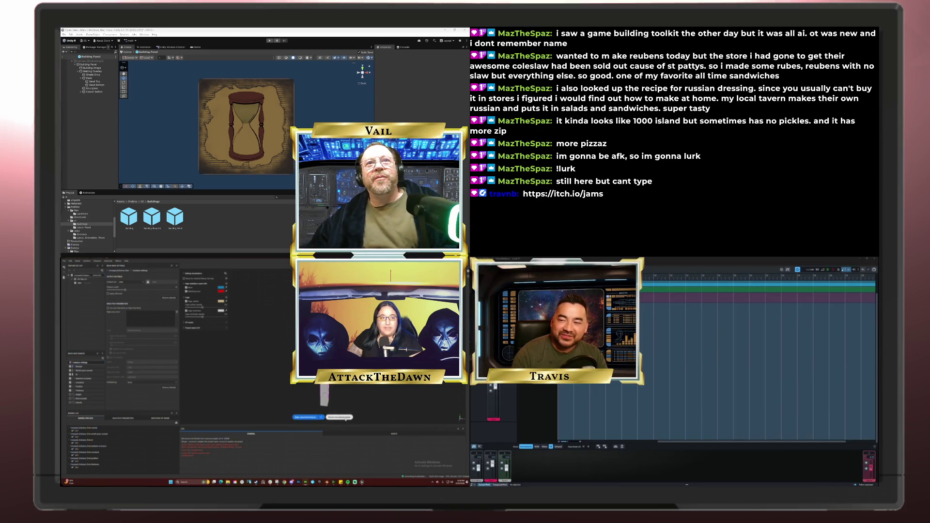
- Close the baking window and turn the wood-textured plank to face the view
{"action": "left_click", "coordinate": [339, 417]}
{"action": "left_click_drag", "start_coordinate": [171, 377], "coordinate": [175, 367], "text": "alt"}
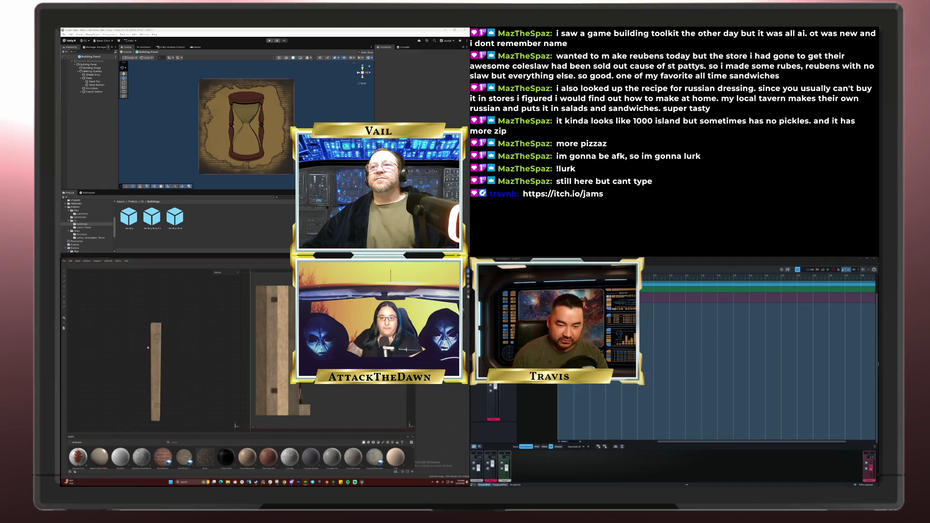
{"action": "scroll", "coordinate": [148, 347], "scroll_direction": "up", "scroll_amount": 5}
- Zoom in close on the wooden plank
{"action": "mouse_move", "coordinate": [147, 334]}
{"action": "left_mouse_down", "text": "alt"}
{"action": "mouse_move", "coordinate": [145, 324]}
{"action": "mouse_move", "coordinate": [178, 325]}
{"action": "mouse_move", "coordinate": [193, 367]}
{"action": "left_mouse_up", "text": "alt"}
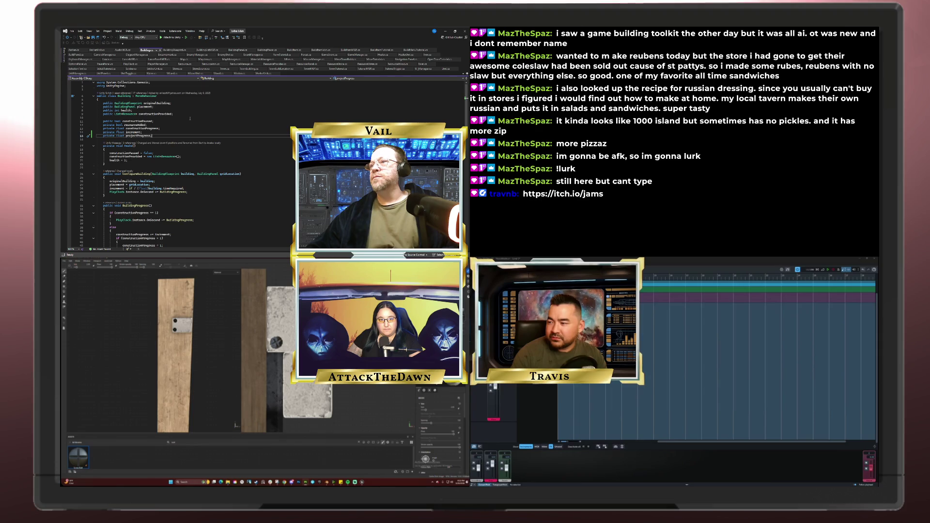
{"action": "scroll", "coordinate": [190, 118], "scroll_direction": "down", "scroll_amount": 8}
{"action": "scroll", "coordinate": [190, 118], "scroll_direction": "down", "scroll_amount": 6}
{"action": "scroll", "coordinate": [190, 118], "scroll_direction": "down", "scroll_amount": 5}
{"action": "scroll", "coordinate": [190, 119], "scroll_direction": "down", "scroll_amount": 8}
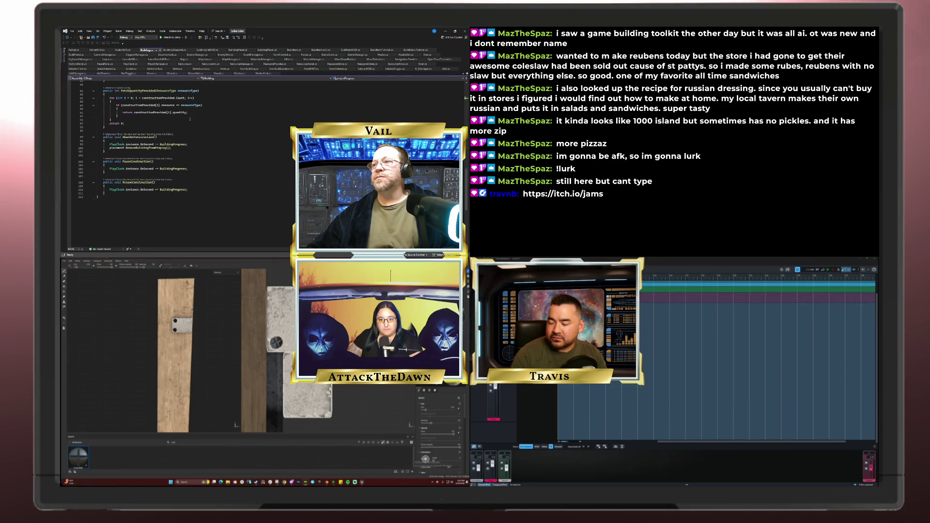
{"action": "scroll", "coordinate": [190, 118], "scroll_direction": "down", "scroll_amount": 3}
{"action": "scroll", "coordinate": [190, 118], "scroll_direction": "up", "scroll_amount": 7}
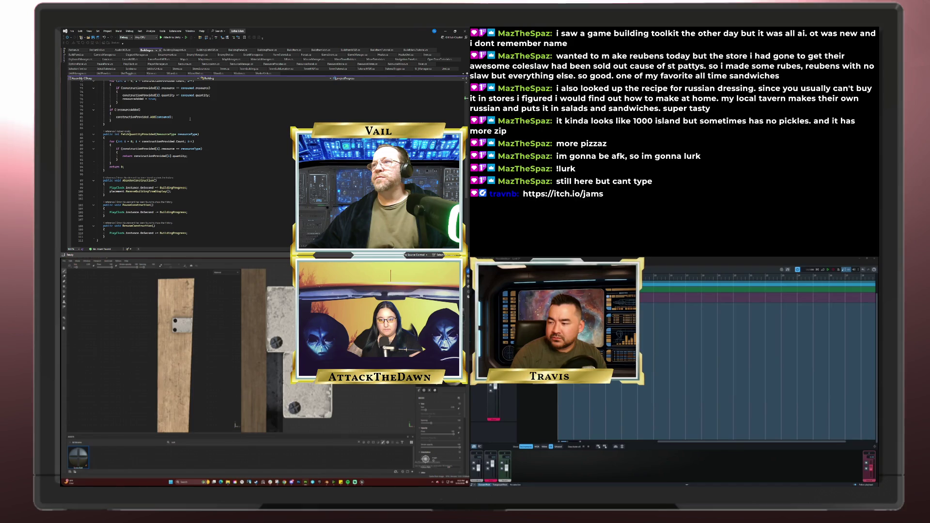
{"action": "scroll", "coordinate": [190, 119], "scroll_direction": "up", "scroll_amount": 3}
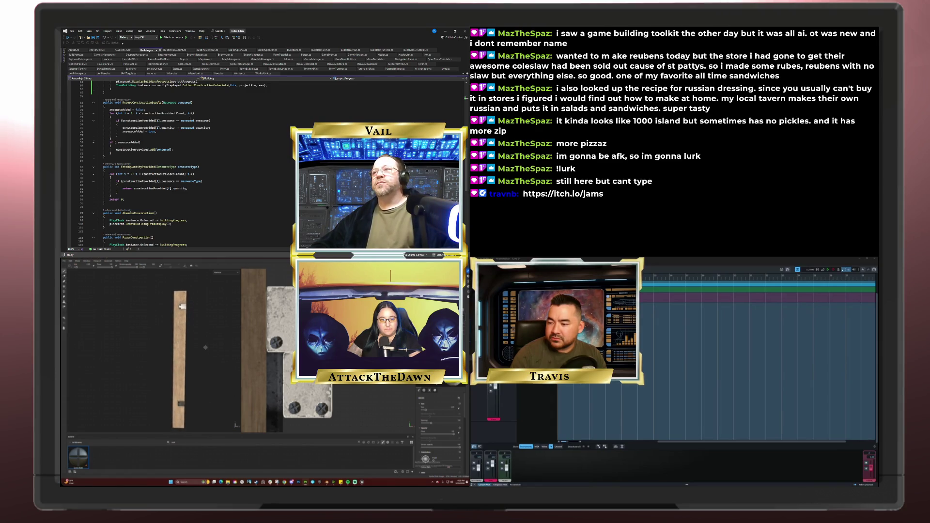
{"action": "scroll", "coordinate": [176, 111], "scroll_direction": "up", "scroll_amount": 6}
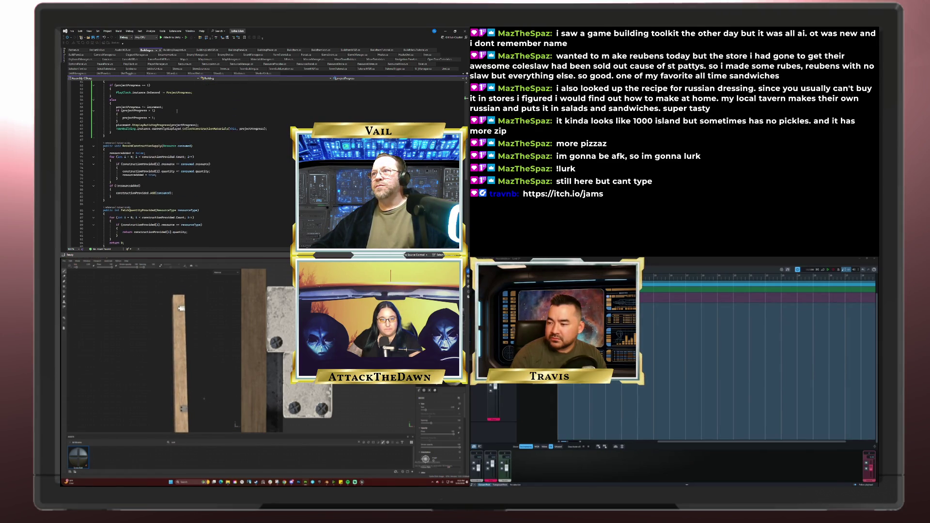
{"action": "scroll", "coordinate": [176, 111], "scroll_direction": "up", "scroll_amount": 4}
{"action": "scroll", "coordinate": [177, 111], "scroll_direction": "up", "scroll_amount": 10}
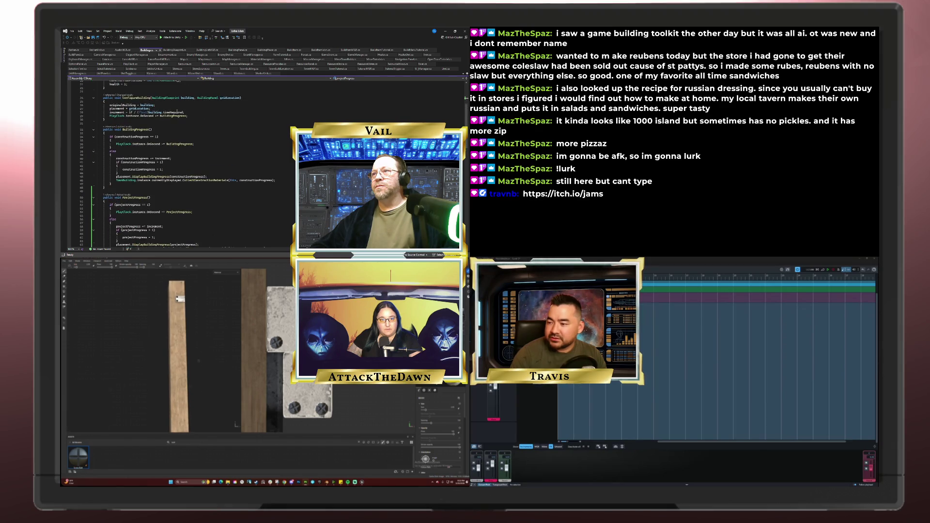
{"action": "scroll", "coordinate": [177, 111], "scroll_direction": "up", "scroll_amount": 1}
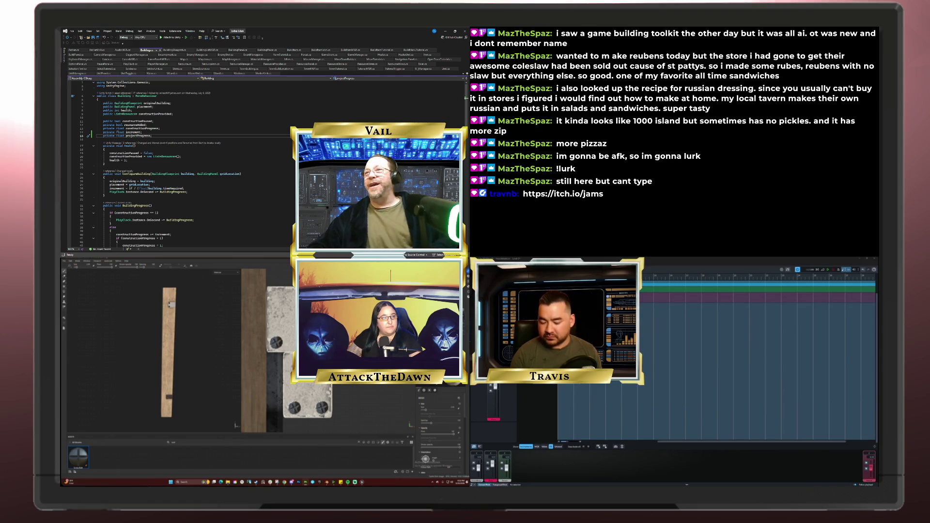
- Save the textured plank as a Painter project in the project folder
{"action": "left_click", "coordinate": [64, 261]}
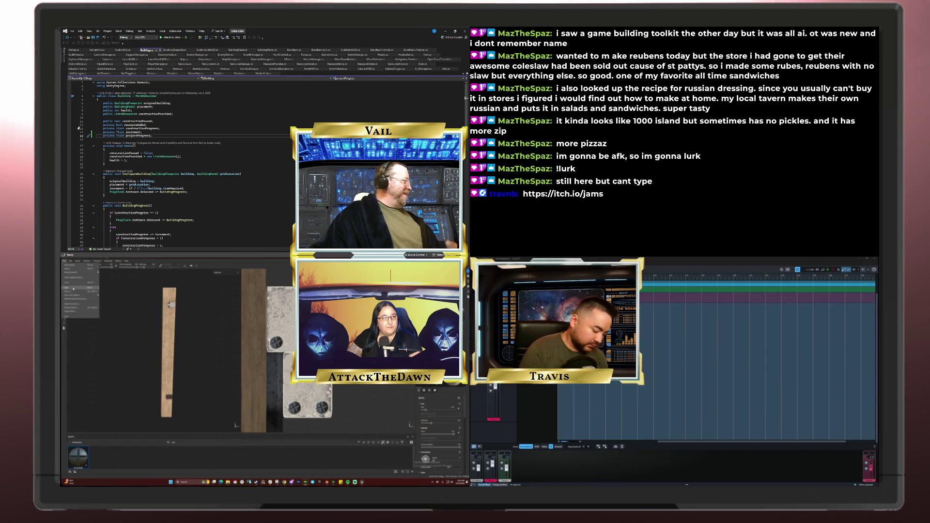
{"action": "left_click", "coordinate": [75, 288]}
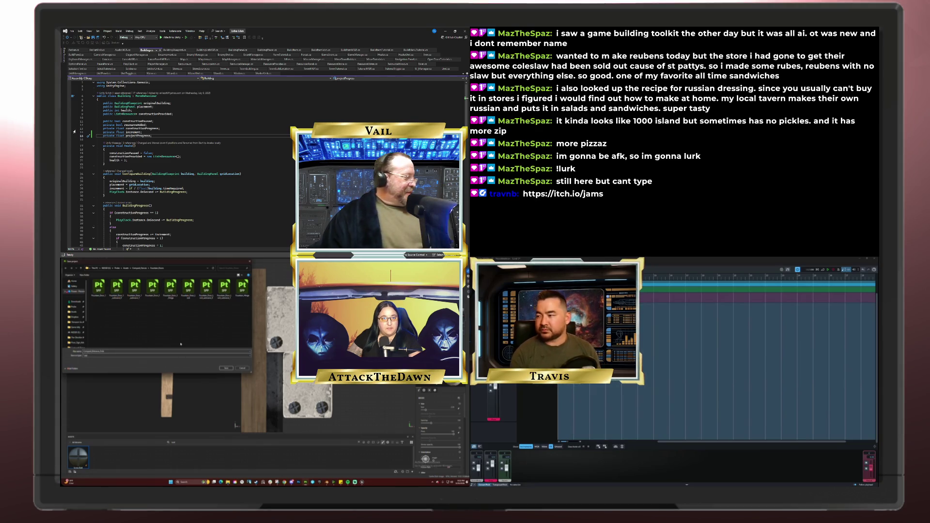
{"action": "left_click", "coordinate": [226, 368]}
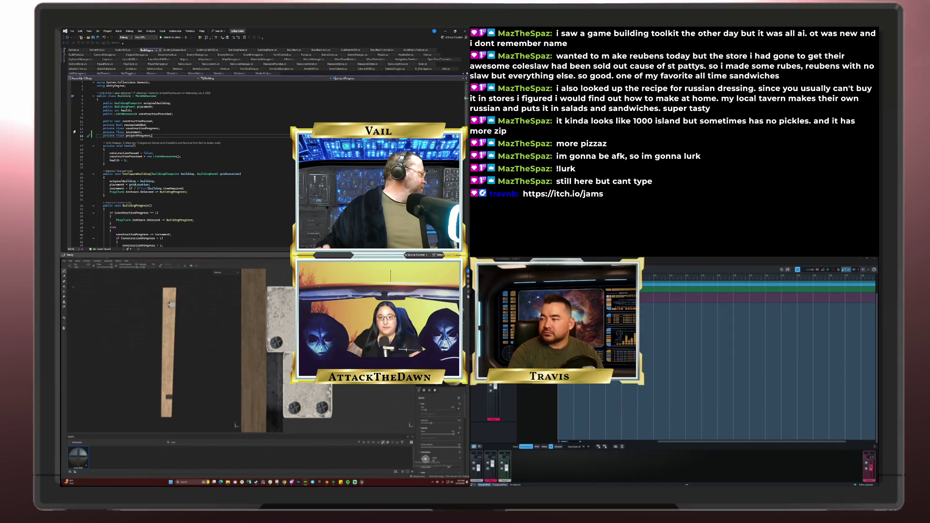
{"action": "mouse_move", "coordinate": [139, 346]}
{"action": "left_mouse_down", "text": "alt"}
{"action": "mouse_move", "coordinate": [143, 368]}
{"action": "mouse_move", "coordinate": [134, 362]}
{"action": "mouse_move", "coordinate": [163, 357]}
{"action": "mouse_move", "coordinate": [145, 361]}
{"action": "left_mouse_up", "text": "alt"}
{"action": "left_click", "coordinate": [64, 260]}
{"action": "left_click", "coordinate": [71, 288]}
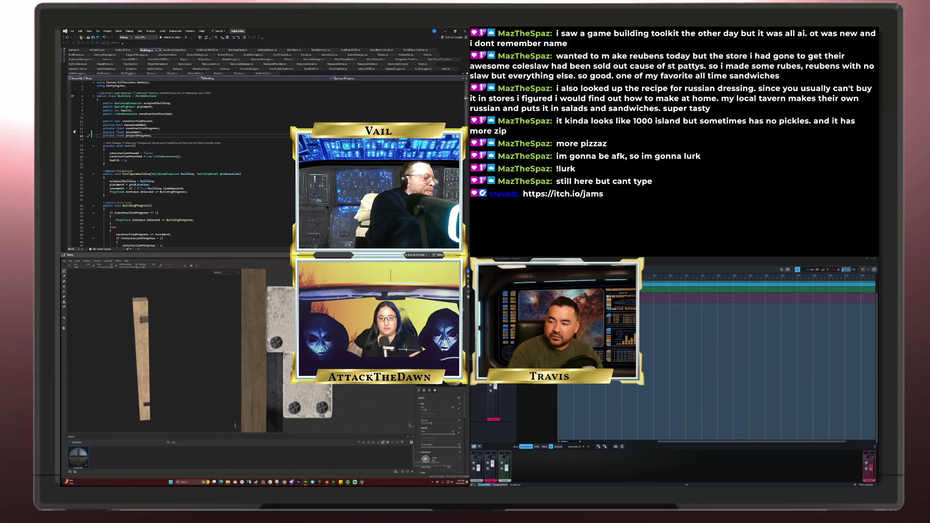
- Bring the Blender window forward from its taskbar preview
{"action": "mouse_move", "coordinate": [227, 482]}
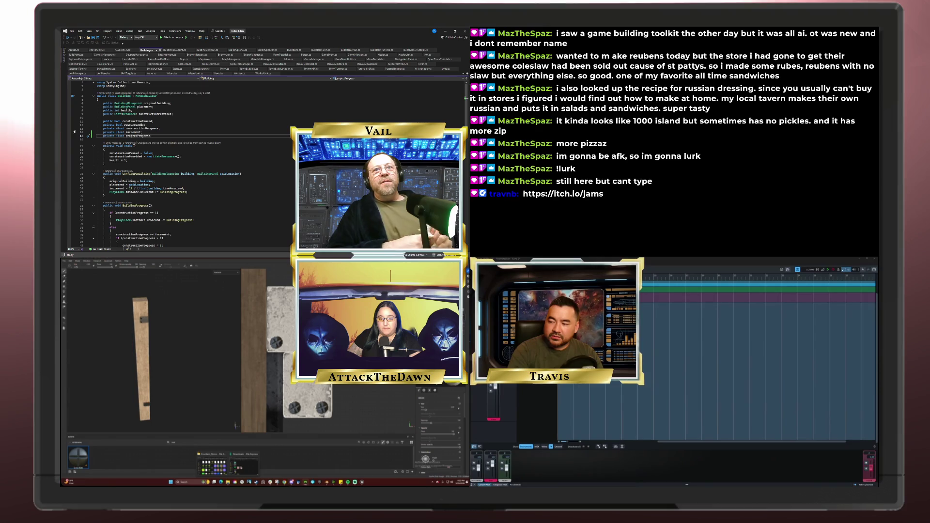
{"action": "mouse_move", "coordinate": [327, 483]}
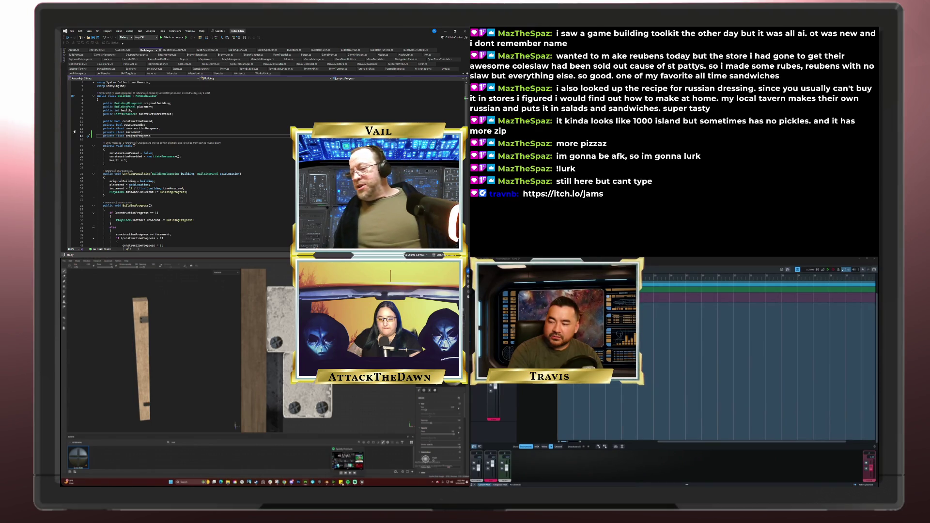
{"action": "left_click", "coordinate": [325, 465]}
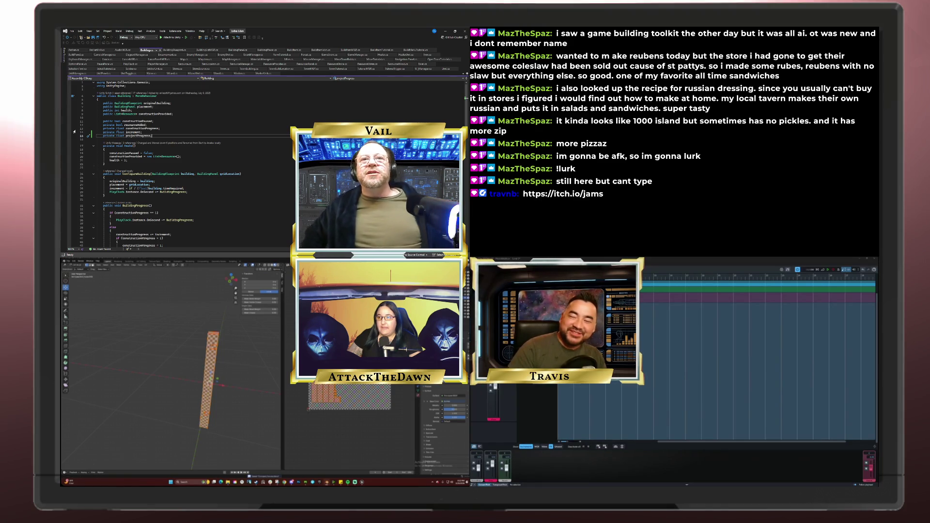
- Switch back to Substance 3D Painter, then bring up File Explorer
{"action": "key", "text": "alt+Tab"}
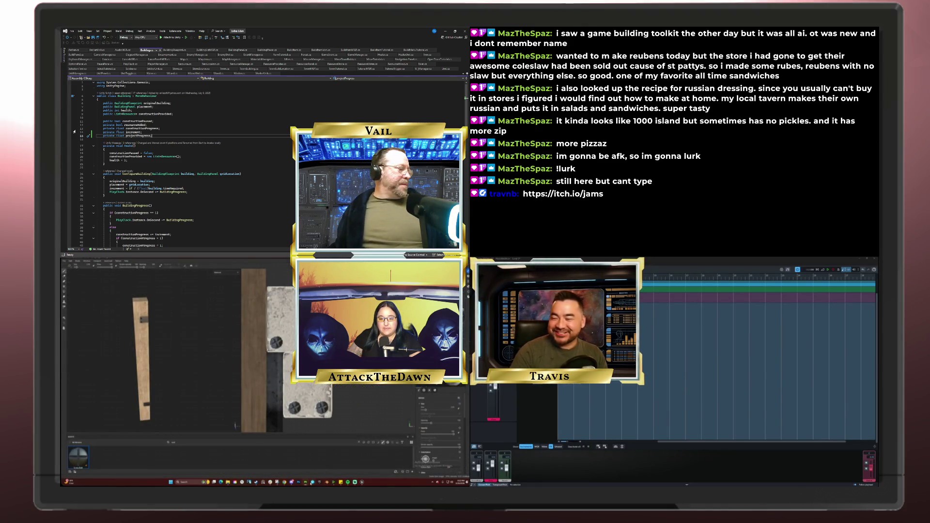
{"action": "mouse_move", "coordinate": [228, 482]}
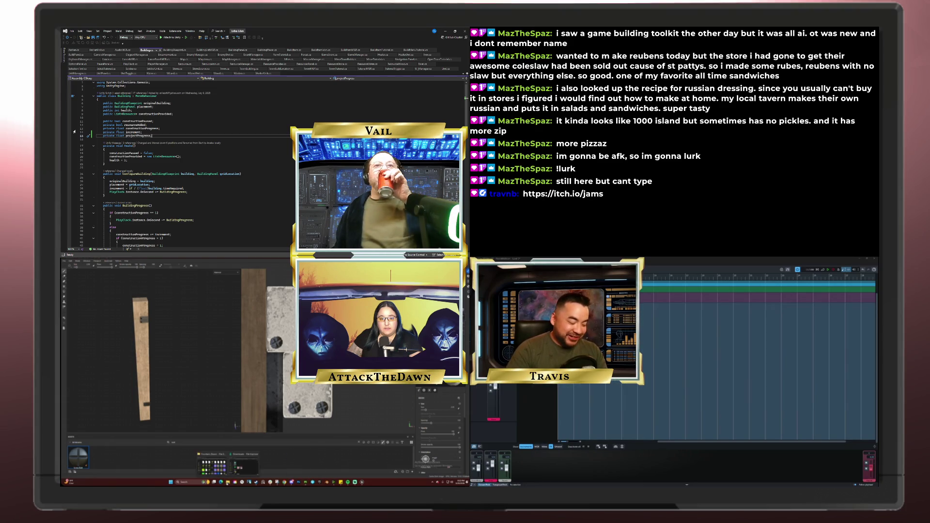
{"action": "left_click", "coordinate": [239, 462]}
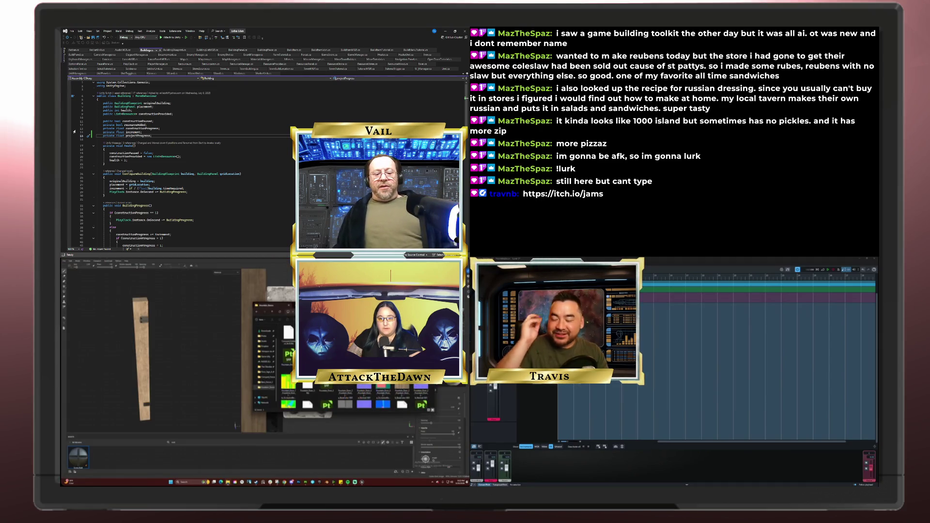
- Add a new folder among the asset and texture files in File Explorer
{"action": "scroll", "coordinate": [338, 396], "scroll_direction": "down", "scroll_amount": 2}
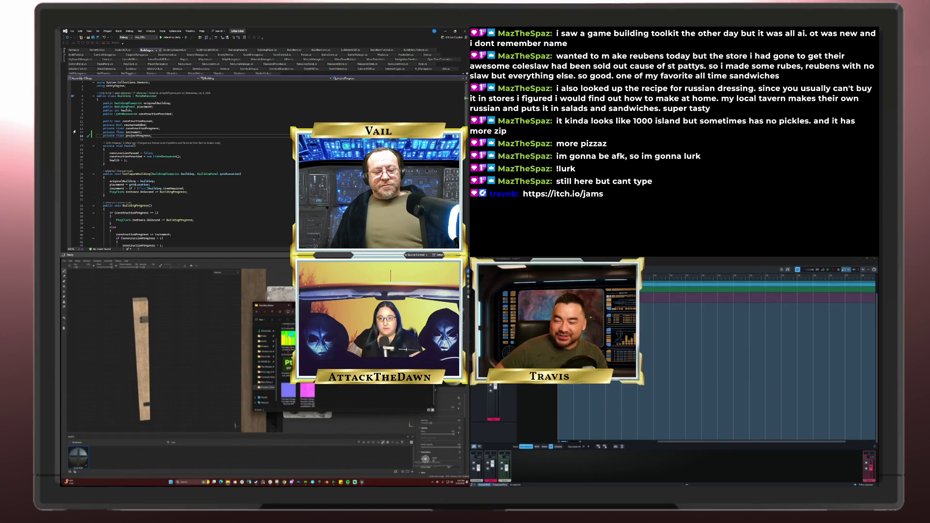
{"action": "right_click", "coordinate": [338, 403]}
{"action": "mouse_move", "coordinate": [364, 430]}
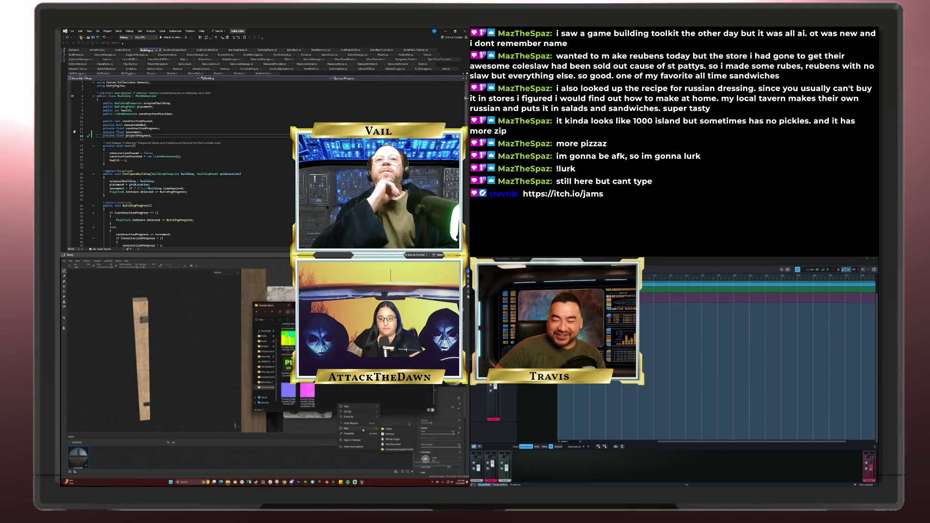
{"action": "left_click", "coordinate": [389, 428]}
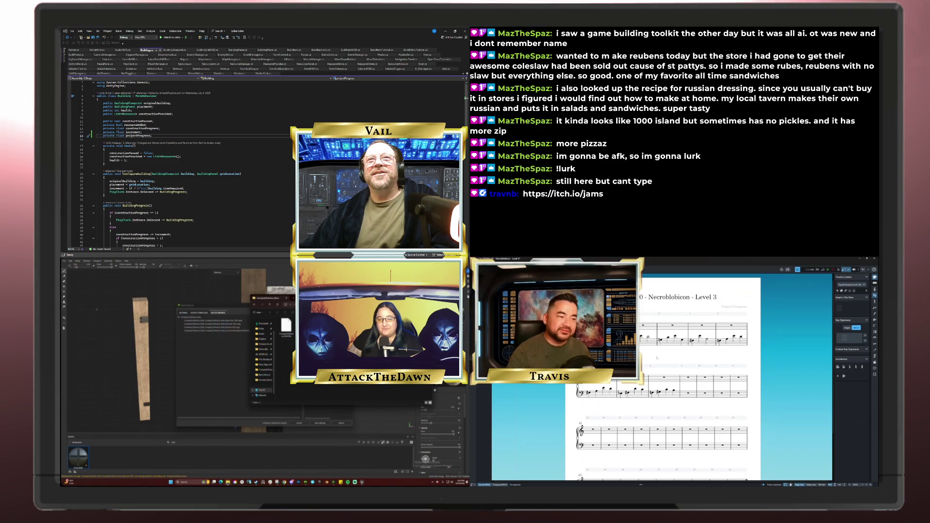
- Bring the export window forward, close it after review, and save all code files
{"action": "left_click", "coordinate": [224, 381]}
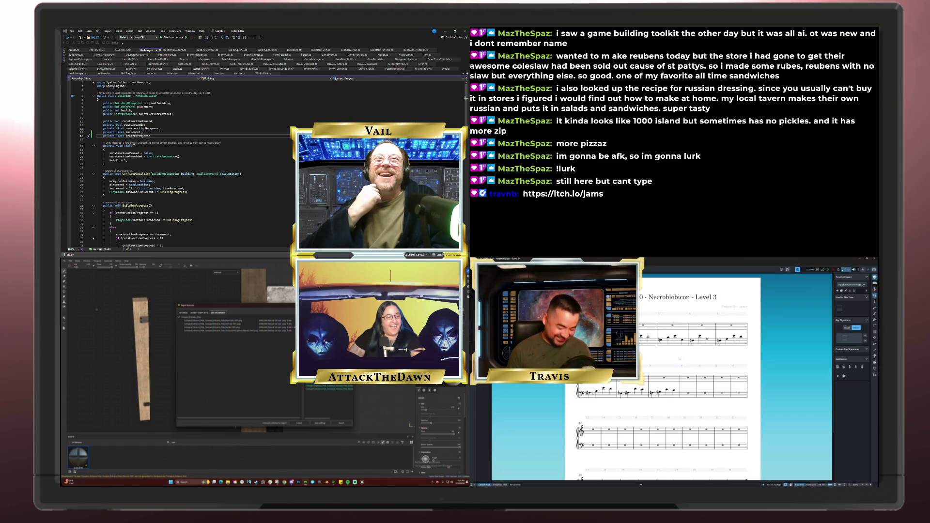
{"action": "left_click", "coordinate": [160, 86]}
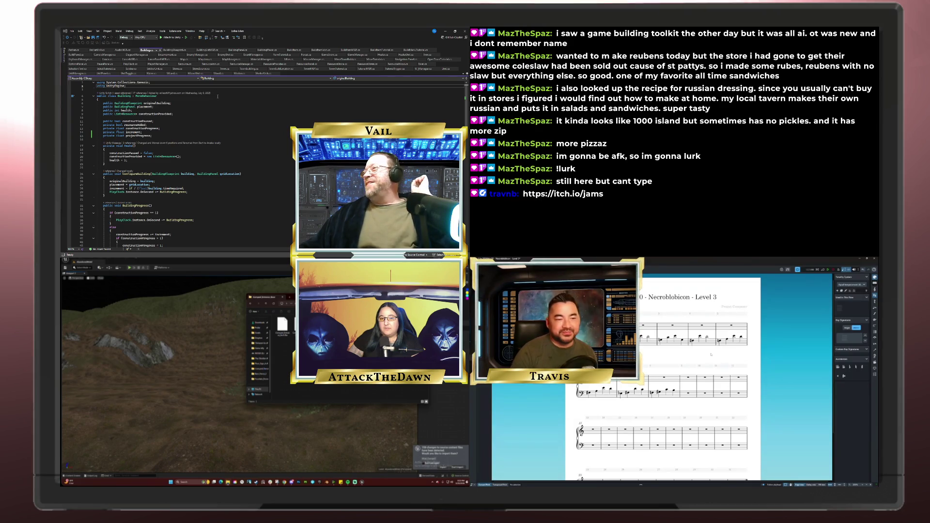
{"action": "left_click", "coordinate": [98, 38]}
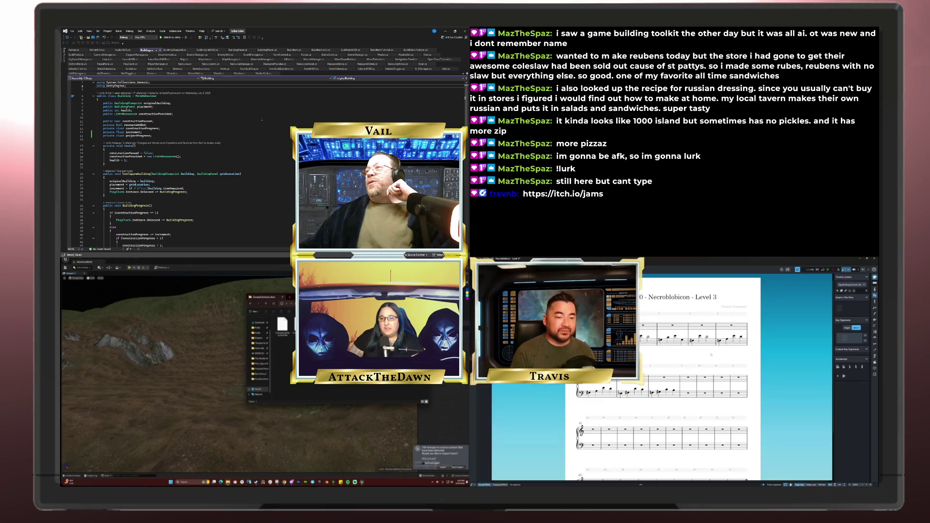
- Scroll through the Building class script to check the saved edits
{"action": "scroll", "coordinate": [263, 119], "scroll_direction": "down", "scroll_amount": 14}
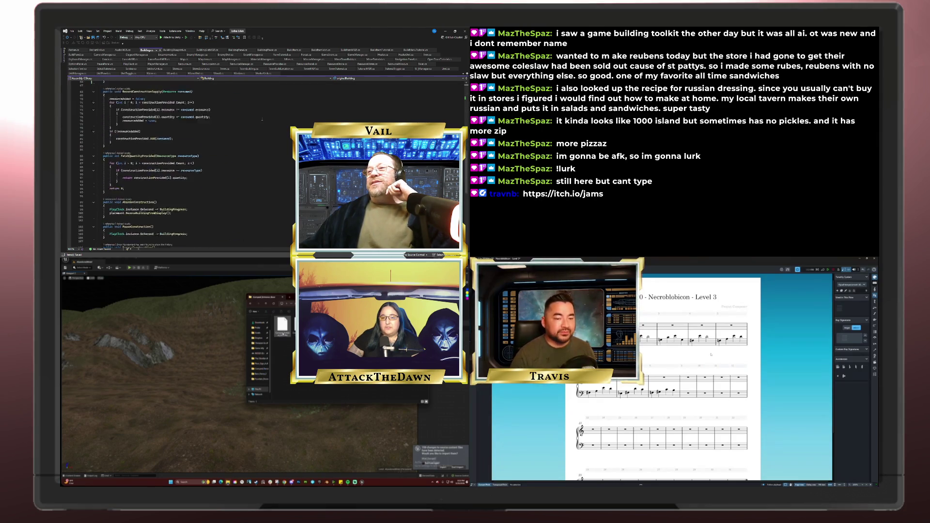
{"action": "scroll", "coordinate": [262, 120], "scroll_direction": "up", "scroll_amount": 14}
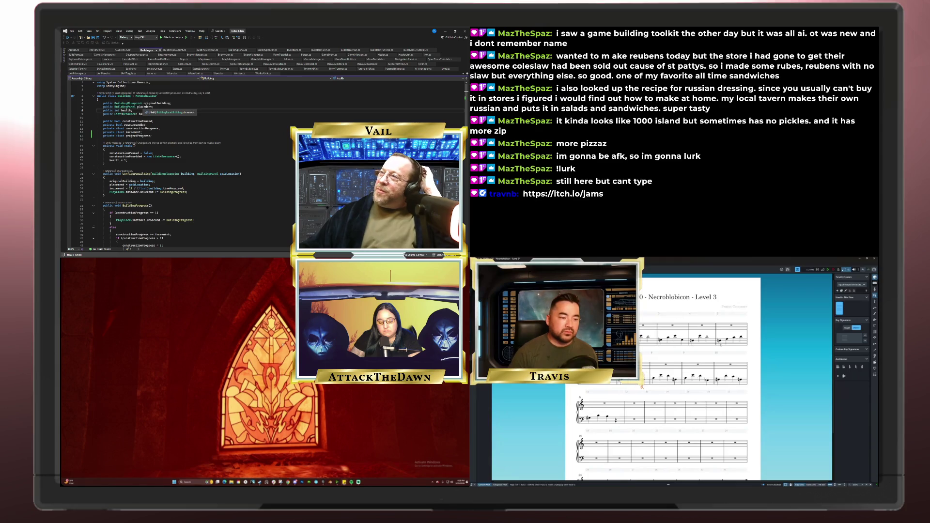
{"action": "left_click", "coordinate": [170, 106]}
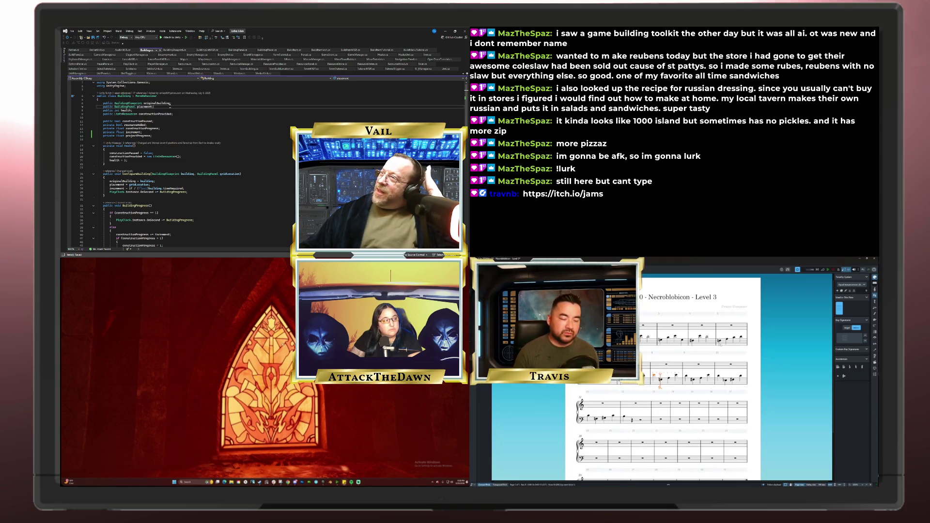
{"action": "left_click", "coordinate": [172, 104]}
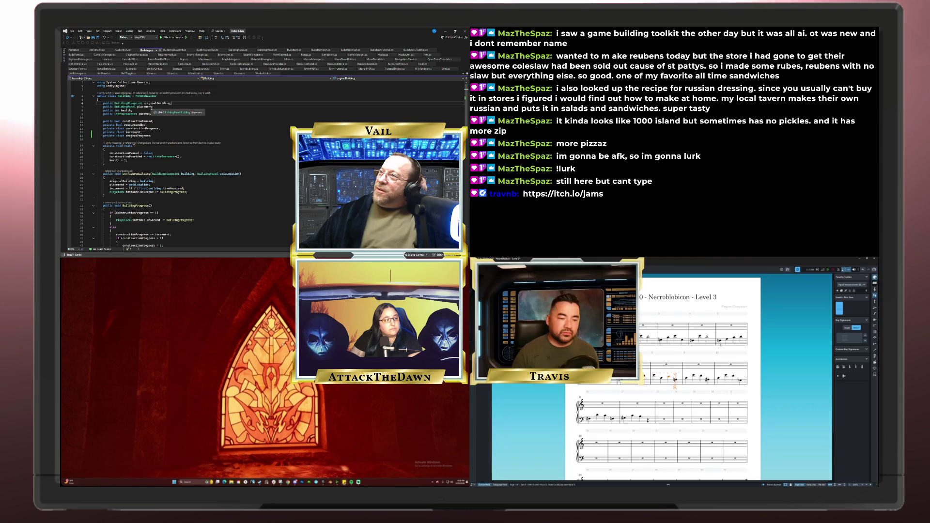
{"action": "left_click", "coordinate": [153, 107]}
{"action": "left_click", "coordinate": [167, 114]}
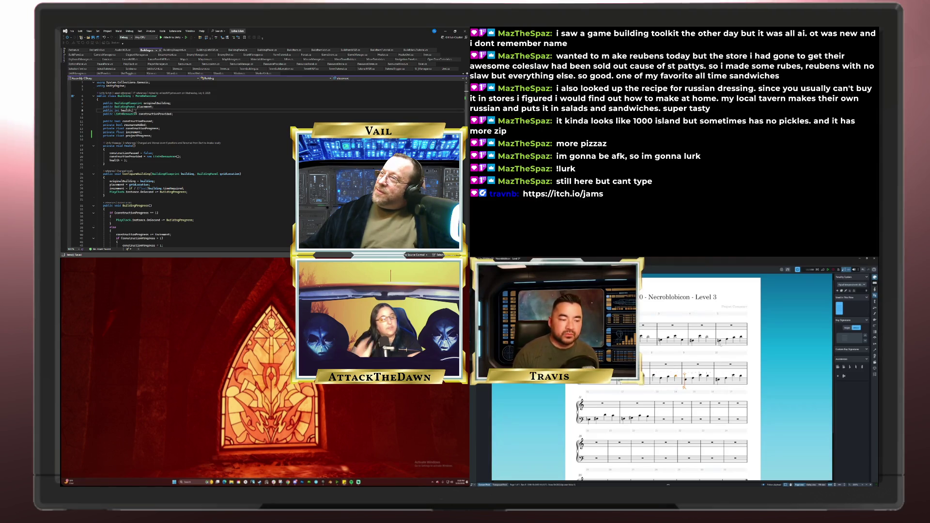
{"action": "left_click", "coordinate": [162, 125]}
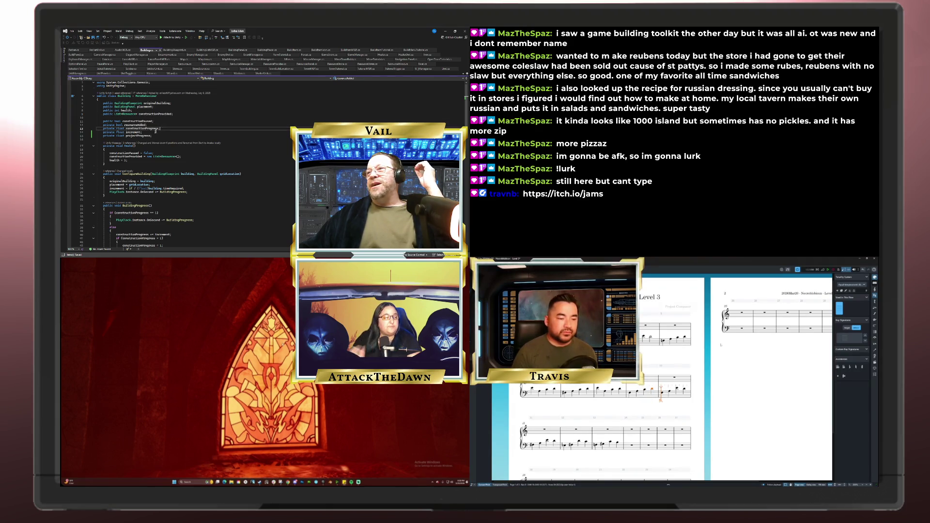
{"action": "left_click", "coordinate": [154, 133]}
{"action": "left_click", "coordinate": [158, 135]}
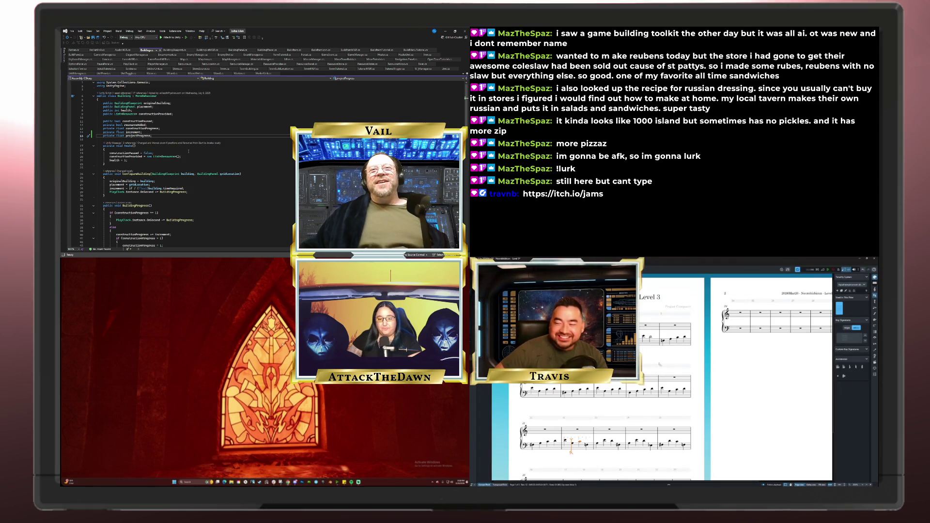
{"action": "left_click", "coordinate": [153, 122]}
{"action": "key", "text": "Down"}
{"action": "key", "text": "Down"}
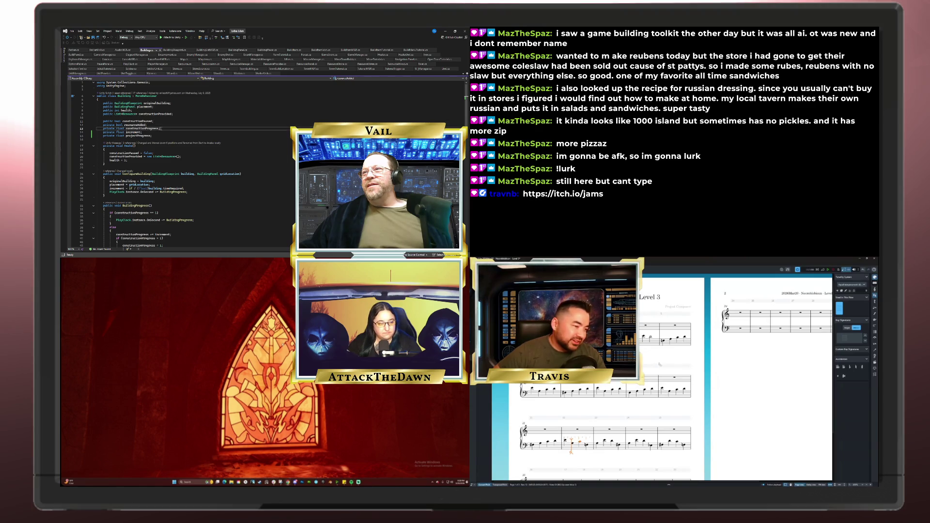
{"action": "key", "text": "Down"}
{"action": "key", "text": "Down"}
{"action": "key", "text": "Down"}
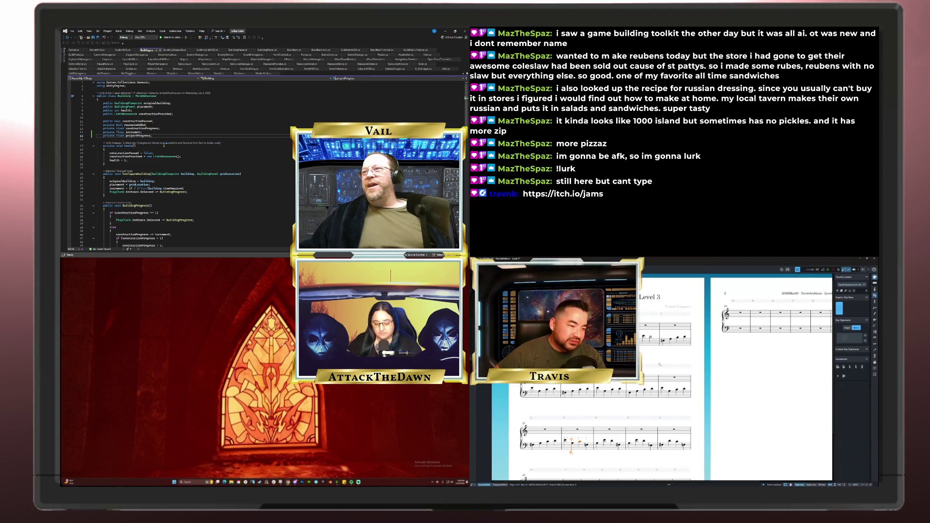
{"action": "key", "text": "Down"}
{"action": "key", "text": "Down"}
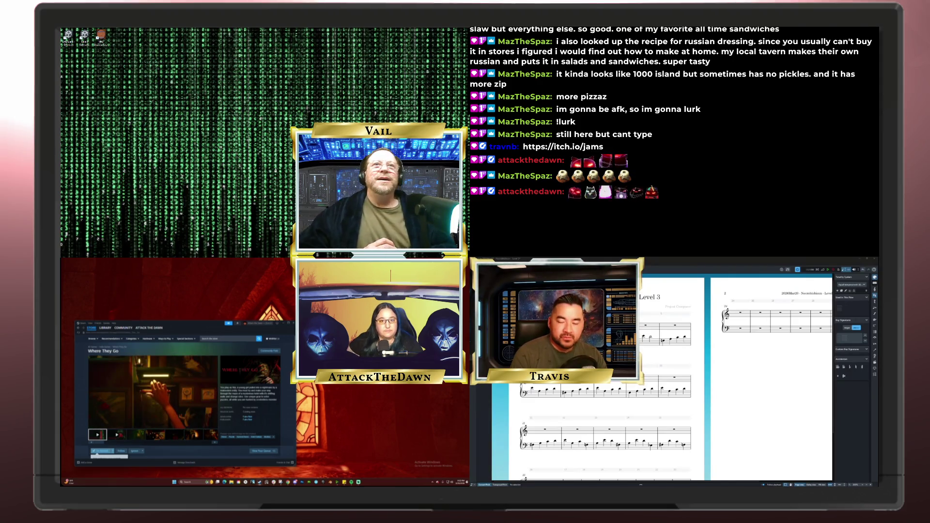
- Shift the Where They Go store window slightly to the left
{"action": "left_click_drag", "start_coordinate": [218, 322], "coordinate": [209, 326]}
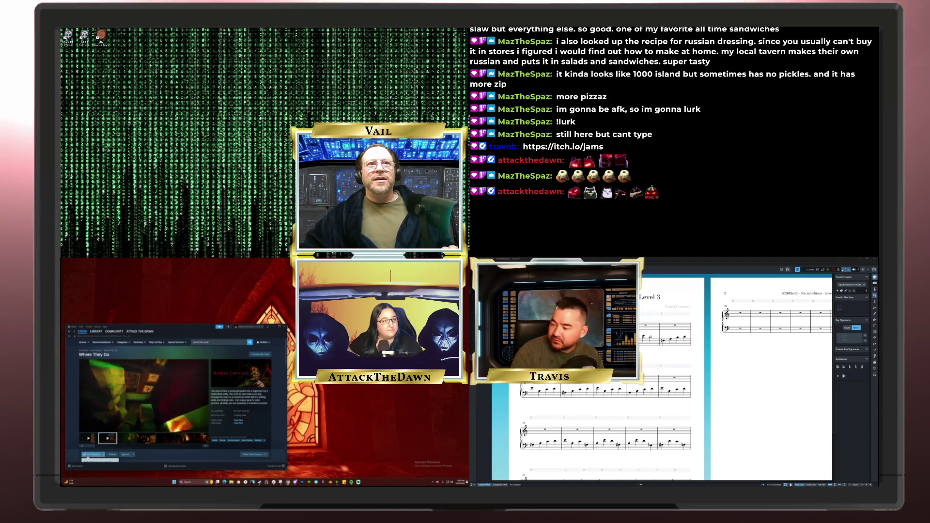
{"action": "left_click", "coordinate": [206, 342]}
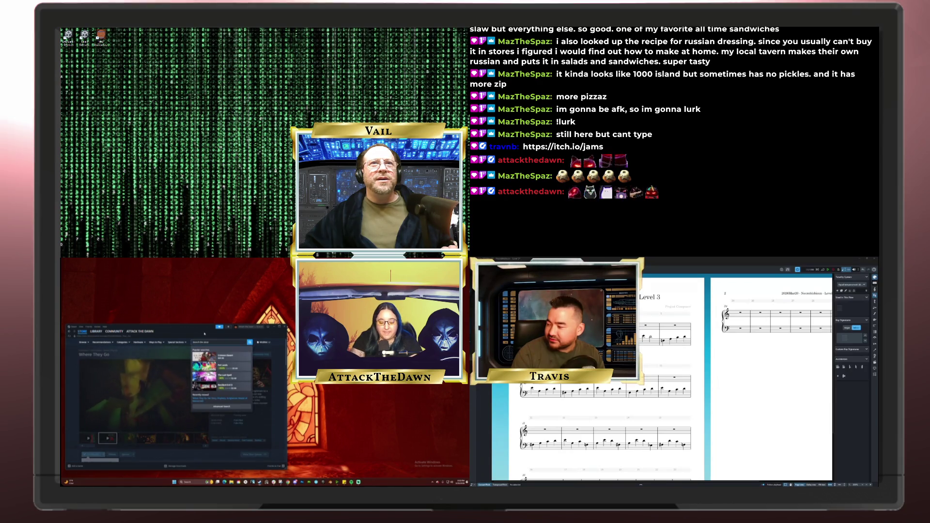
- Search the Steam store for 'proph', then refine the query to 'prophecy'
{"action": "type", "text": "prophecy"}
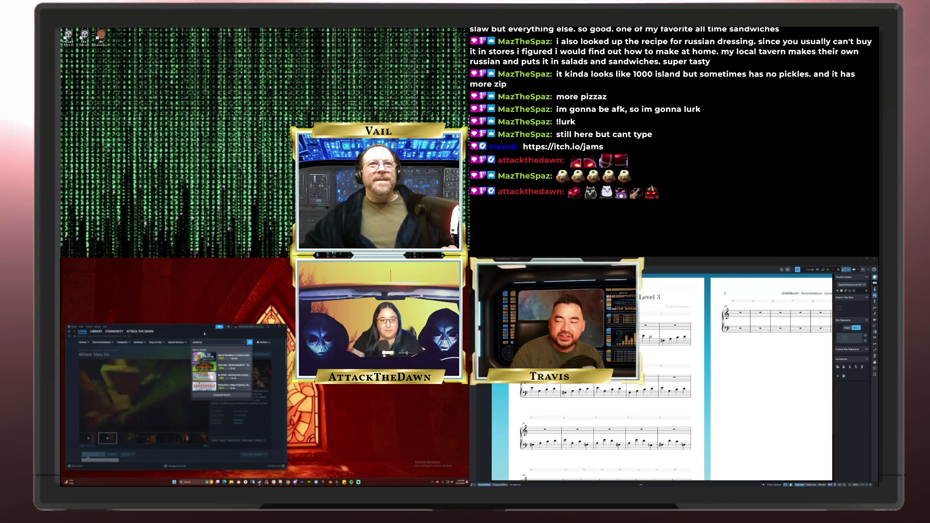
{"action": "key", "text": "Return"}
{"action": "left_click", "coordinate": [206, 342]}
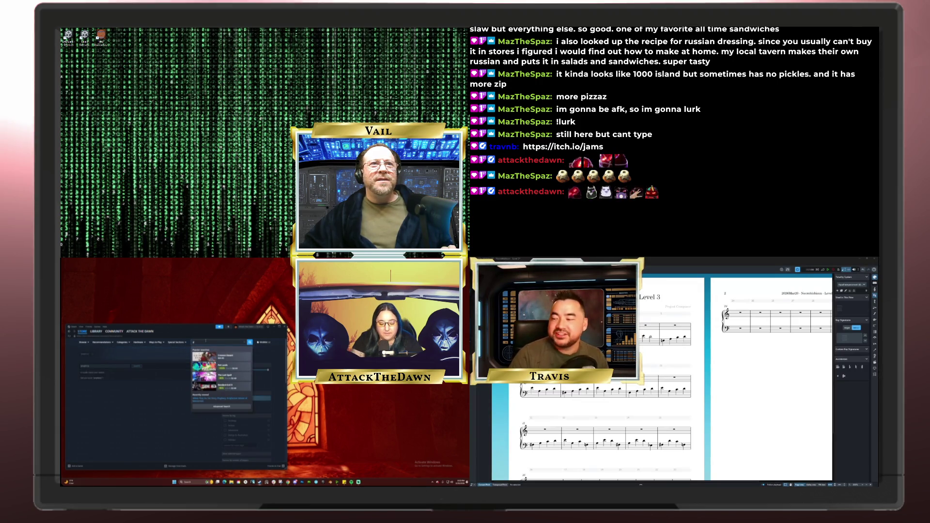
{"action": "type", "text": "phecy"}
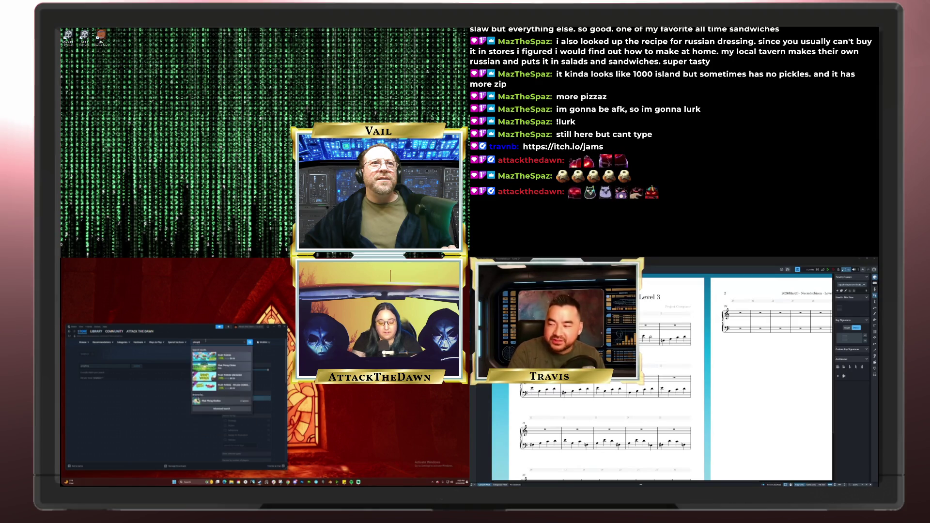